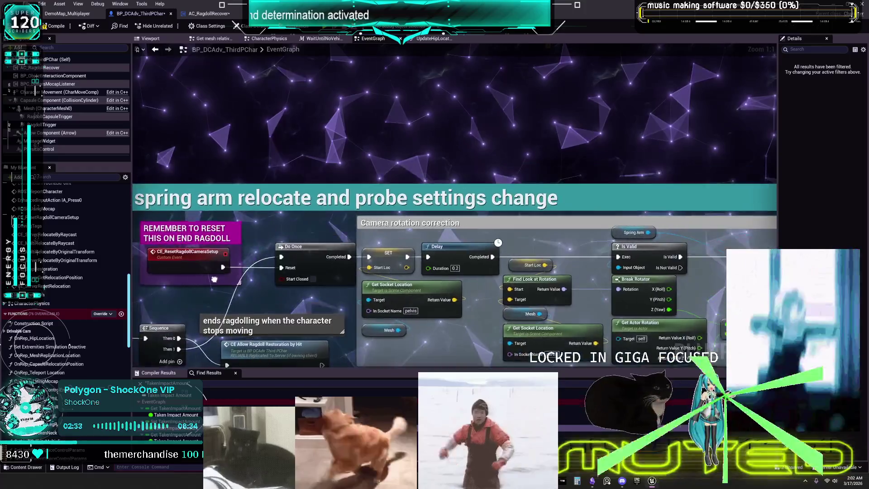
Step: Pan across the spring arm relocate and camera rotation correction nodes to the Attach camera to ragdoll's mesh section
drag(214, 279, 234, 280)
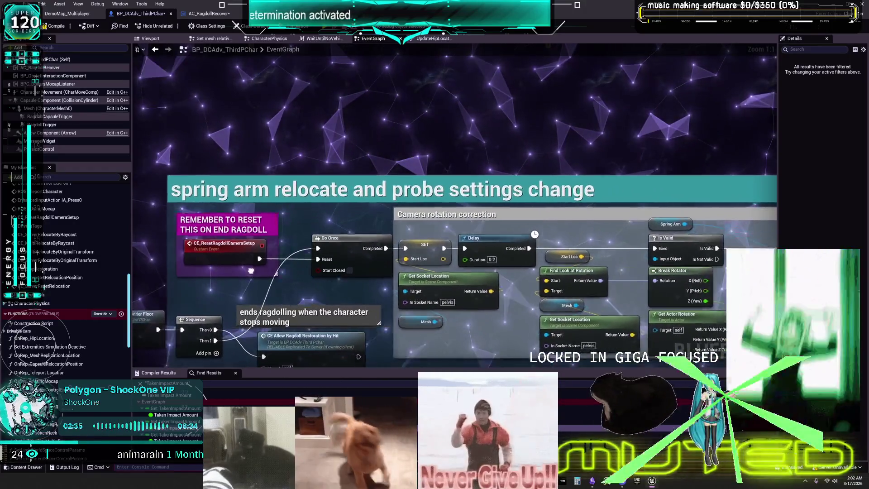
mouse_move(294, 282)
mouse_down()
mouse_move(240, 277)
mouse_move(300, 284)
mouse_move(271, 267)
mouse_up()
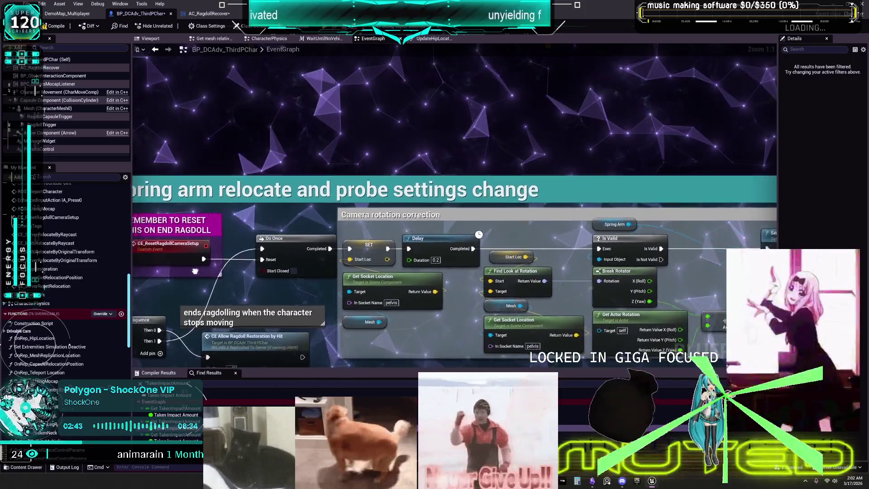
drag(195, 271, 273, 248)
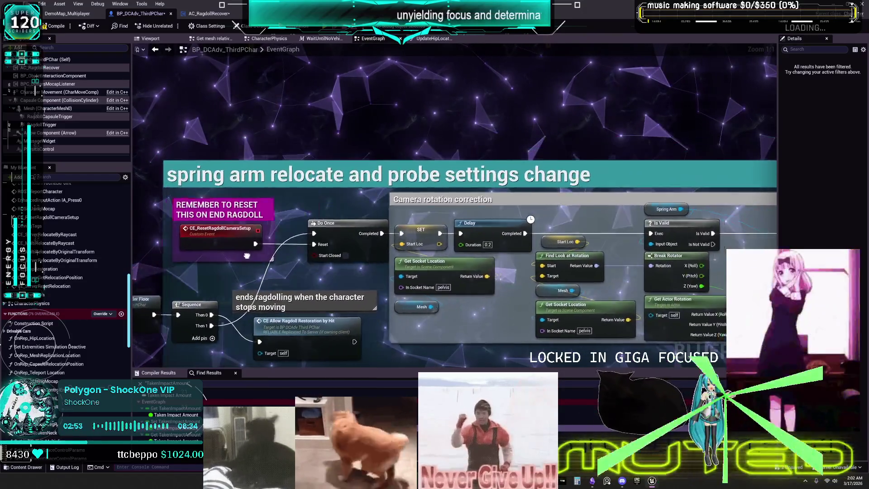
mouse_move(247, 256)
mouse_down()
mouse_move(340, 231)
mouse_move(308, 234)
mouse_up()
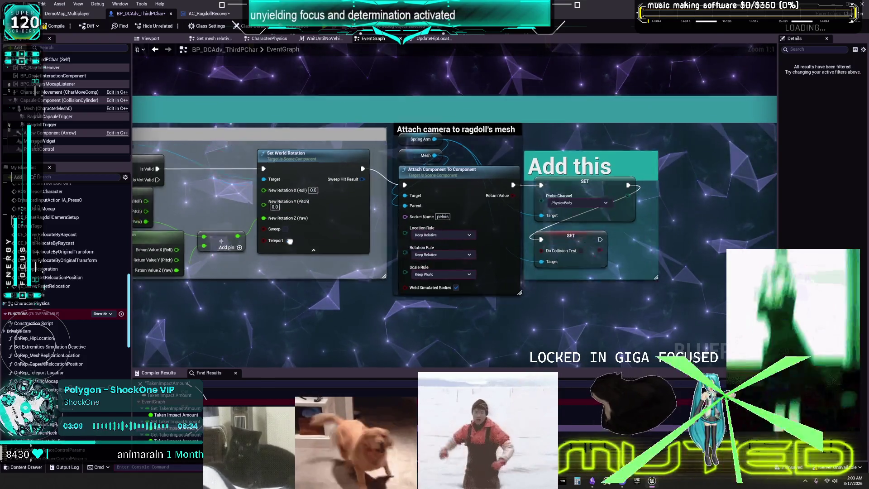
Step: Add the comment 'i dont like how this is named, its confusing' around the CE_Multi_StartRagdoll event
key(shift+1)
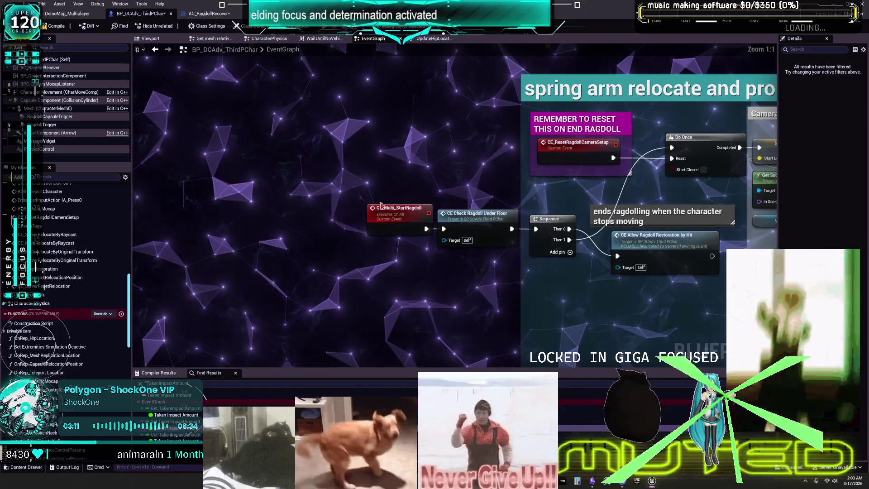
click(403, 210)
text(c)
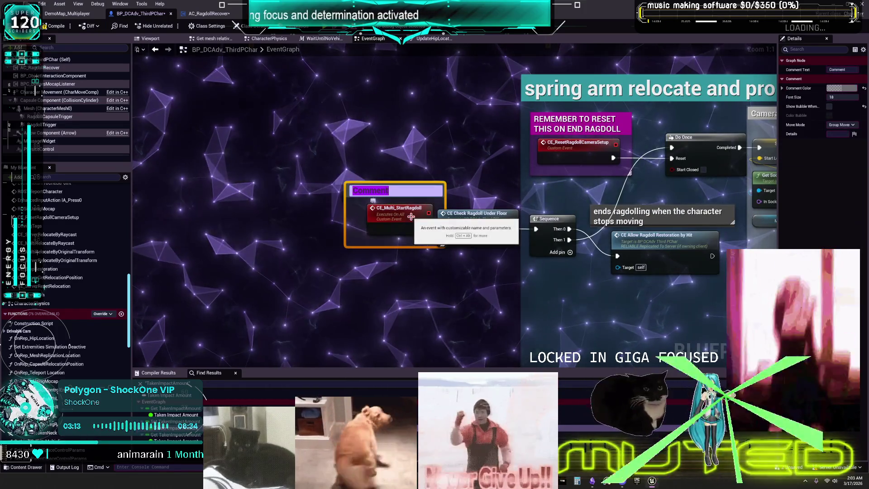
text(i dont like how this is named, its foc)
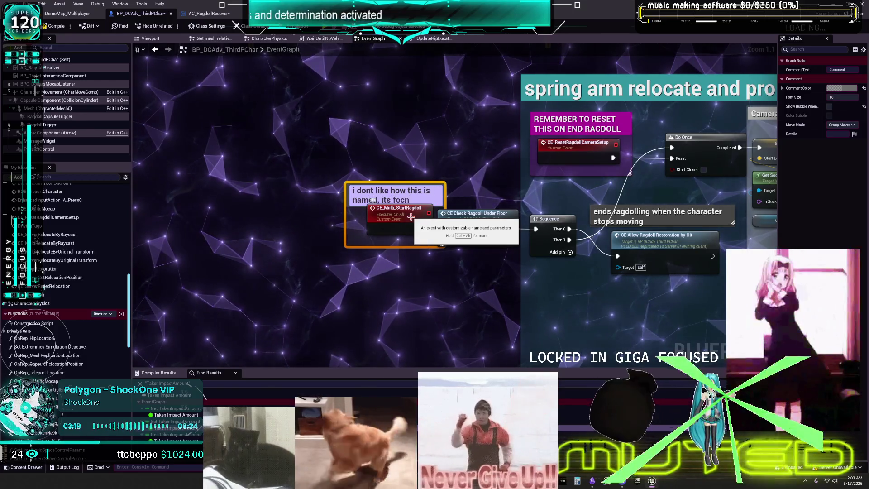
text(onfus)
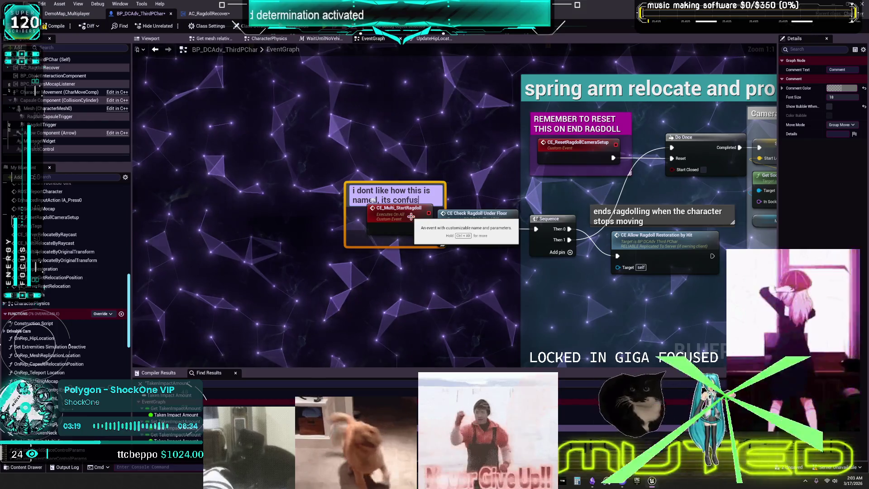
text(ing)
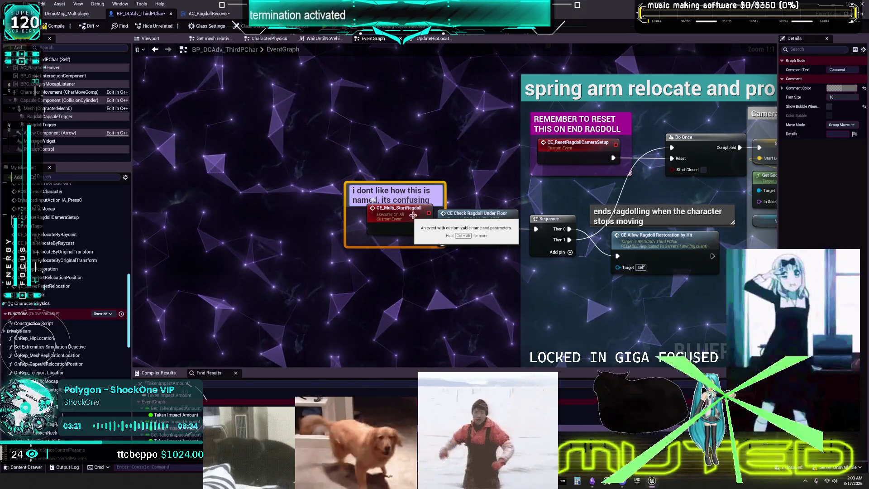
click(471, 141)
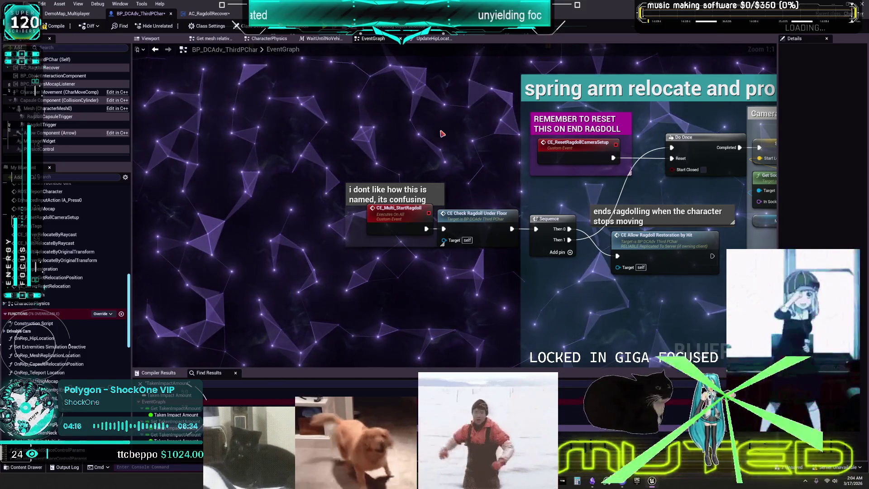
scroll(489, 205, down, 7)
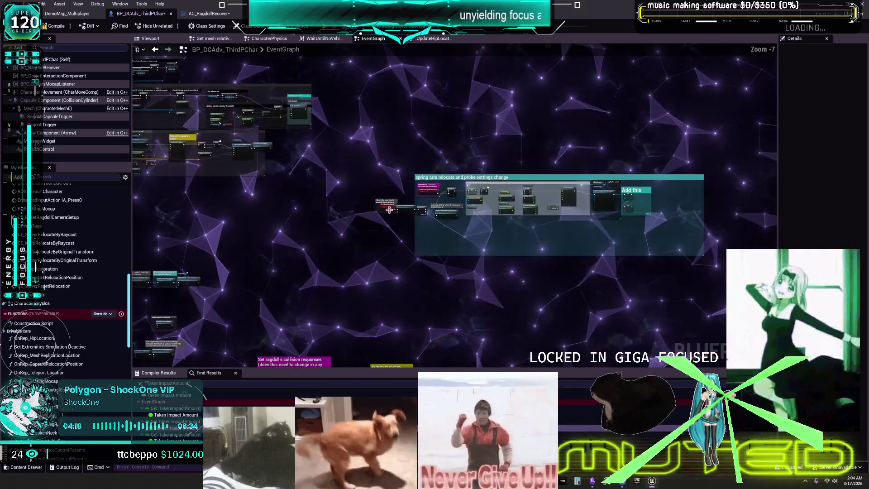
Step: Find all references to CE_Multi_StartRagdoll, then begin renaming that event
scroll(490, 205, up, 7)
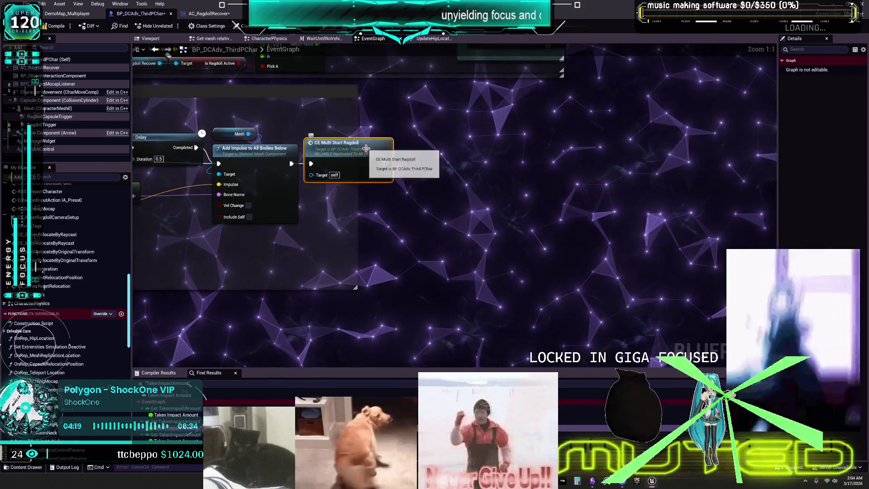
drag(358, 174, 434, 177)
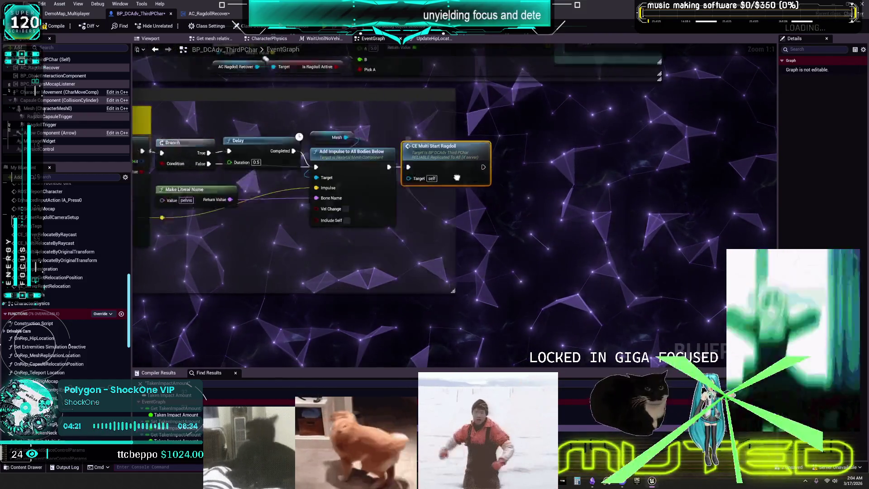
mouse_move(769, 281)
mouse_down()
mouse_move(644, 258)
mouse_move(487, 183)
mouse_up()
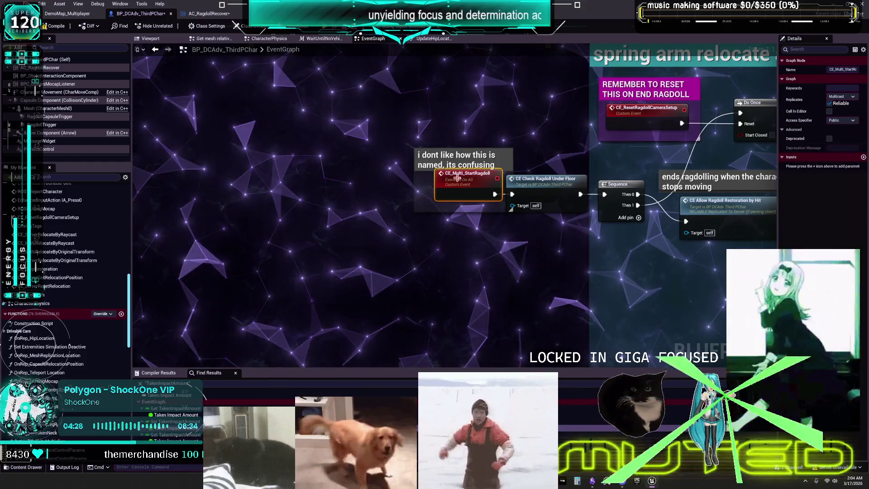
click(544, 255)
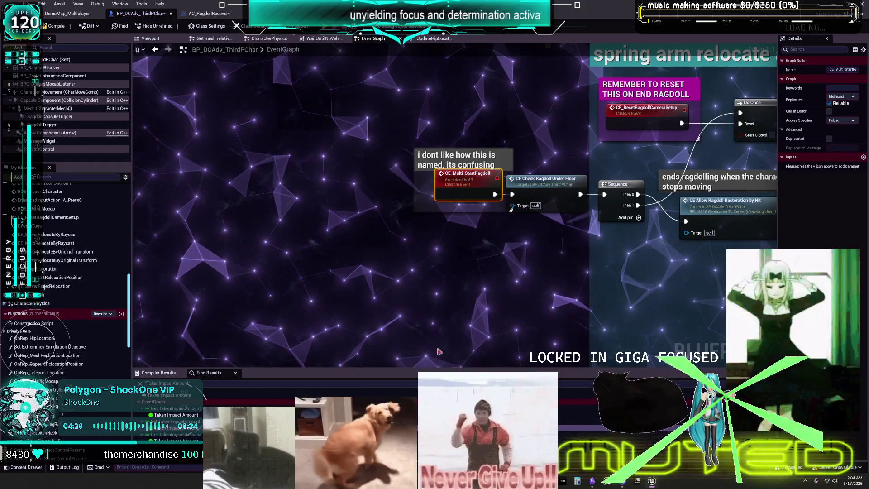
key(F2)
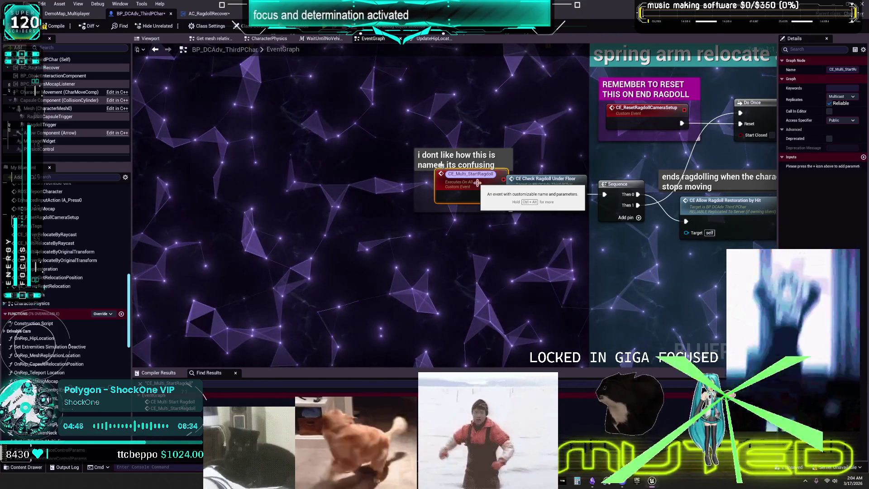
Step: Rename the event to CE_Multi_RagdollFunctions and nudge the node slightly left
key(BackSpace)
key(BackSpace)
key(BackSpace)
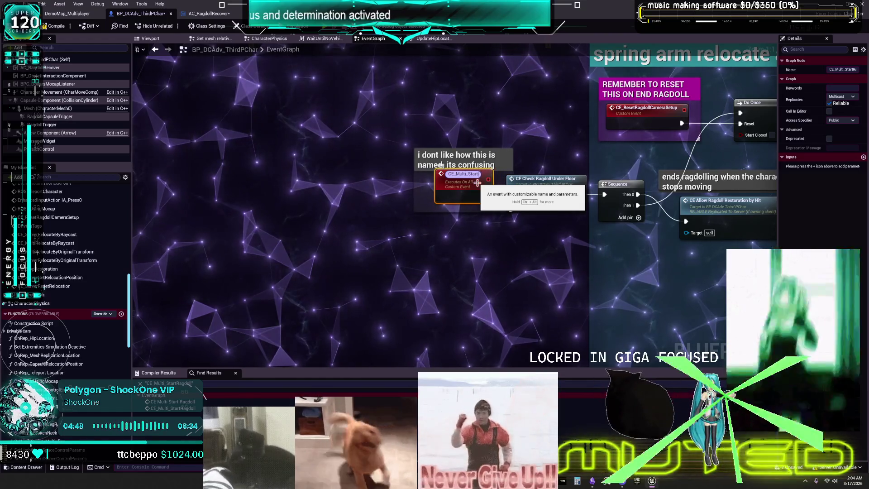
text(Ragdoll)
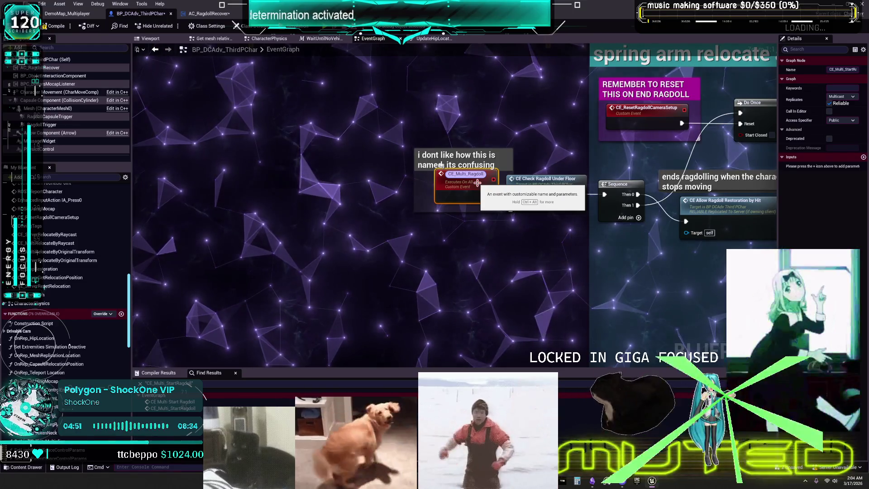
text(S)
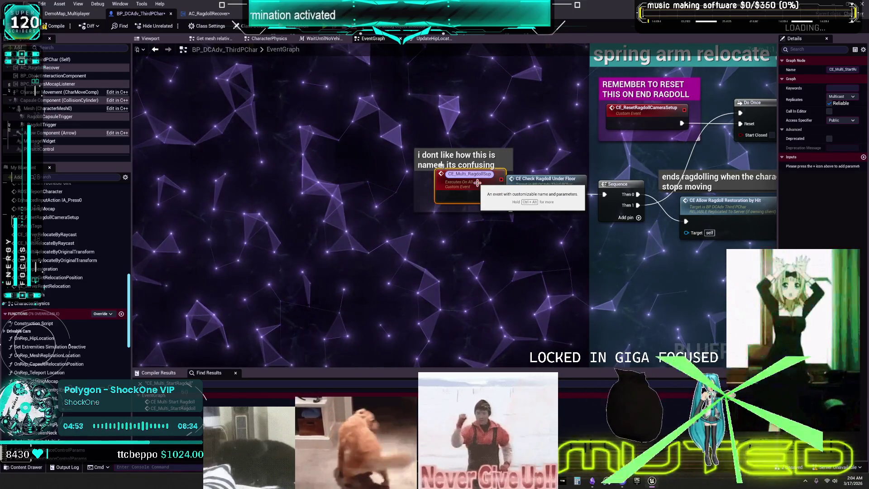
key(BackSpace)
text(Functioon)
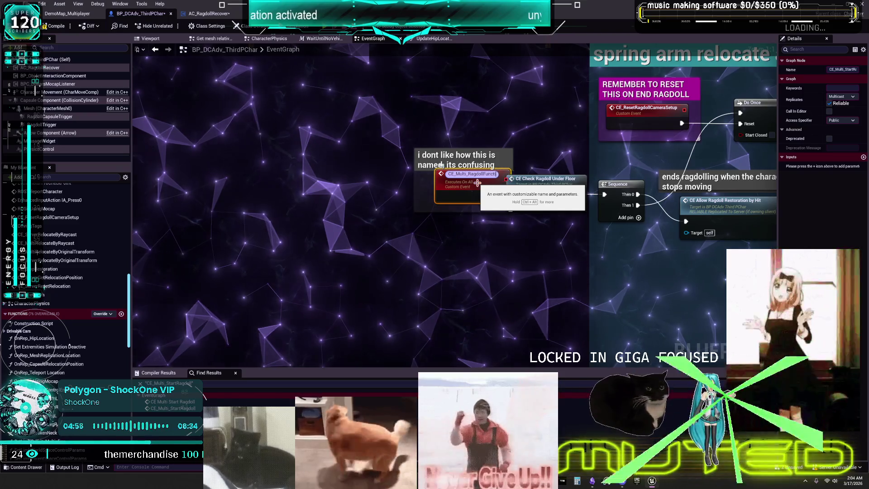
key(BackSpace)
key(BackSpace)
text(ns)
key(Return)
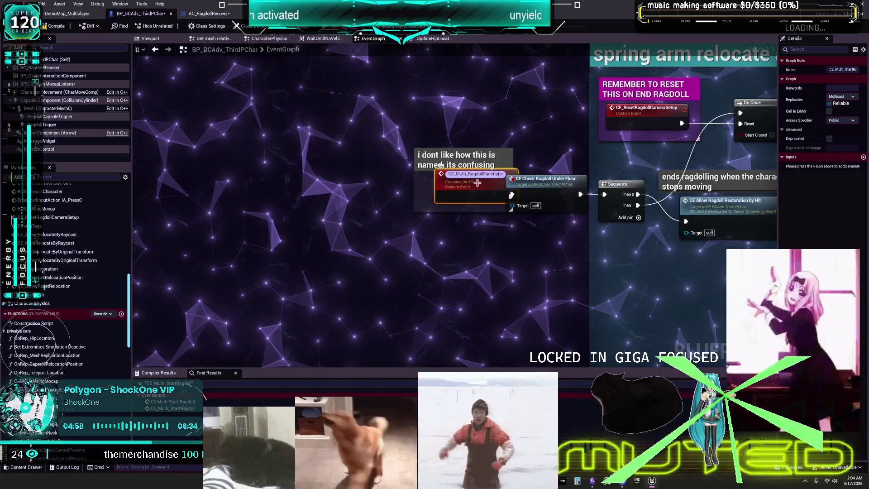
drag(477, 183, 467, 183)
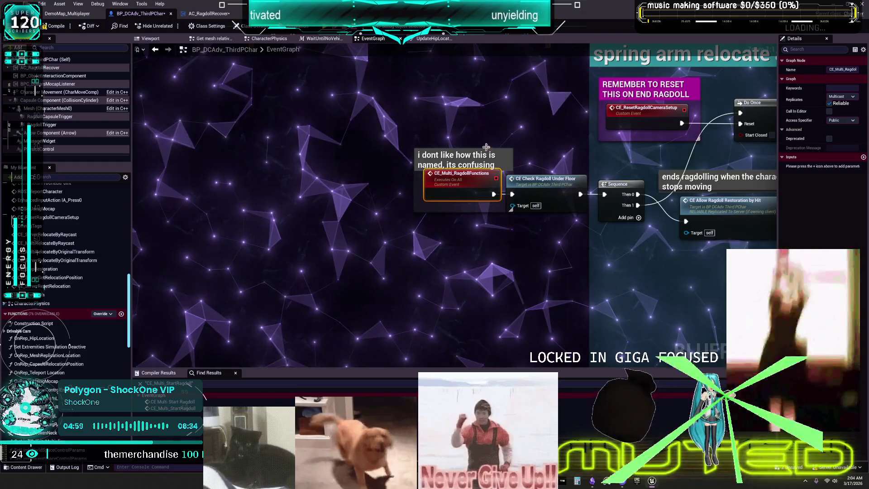
drag(525, 136, 410, 125)
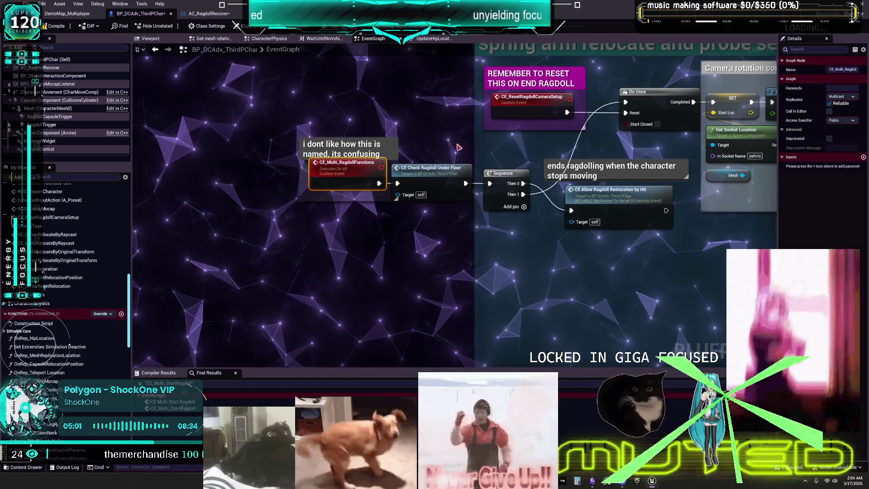
Step: Pan through the Camera rotation correction and spring arm relocate nodes, then zoom out to a whole-graph overview
drag(422, 198, 424, 198)
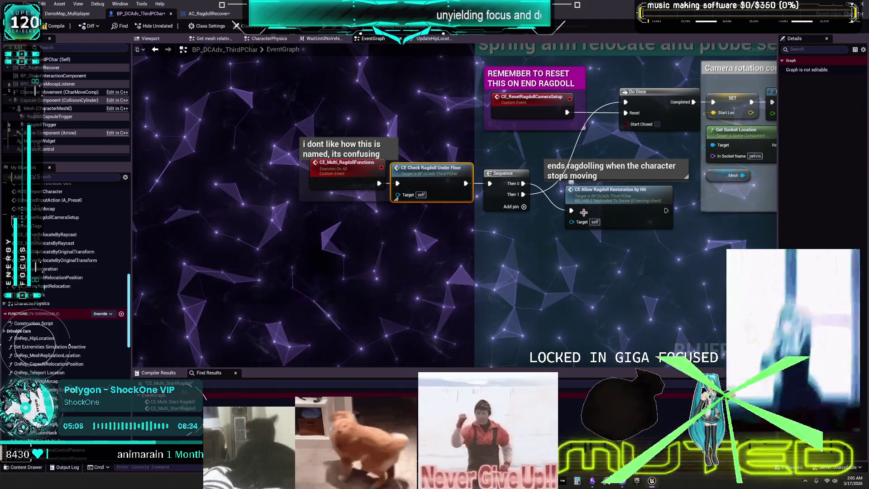
drag(609, 194, 480, 234)
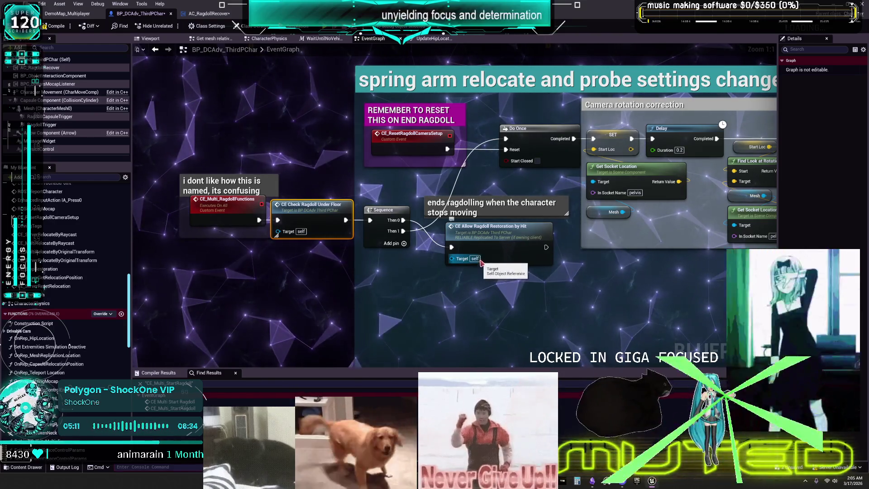
mouse_move(480, 262)
mouse_down()
mouse_move(565, 251)
mouse_move(558, 248)
mouse_up()
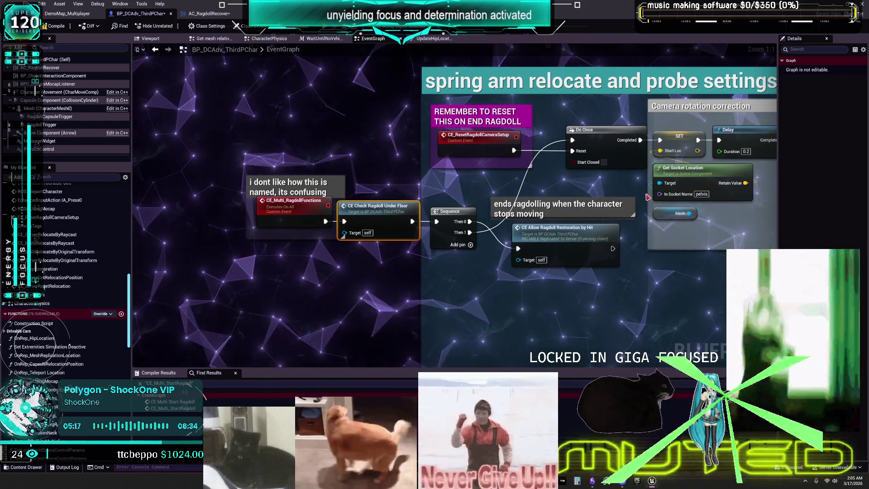
drag(621, 194, 569, 195)
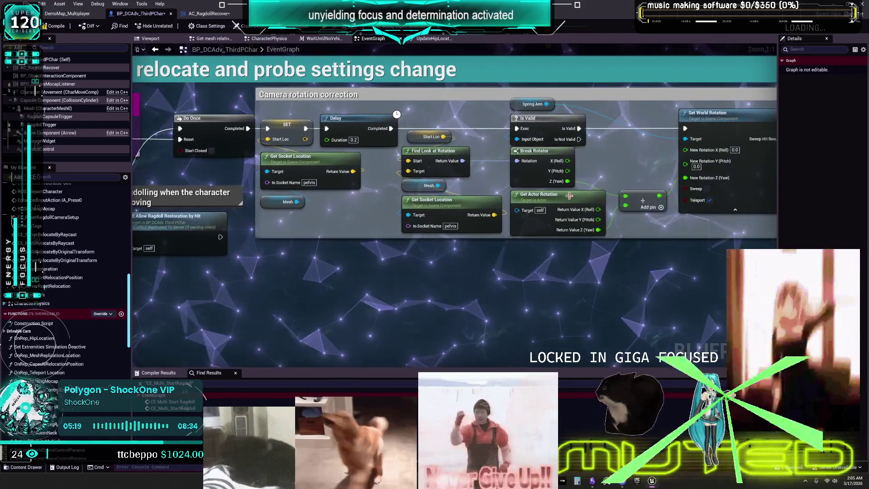
scroll(633, 172, down, 5)
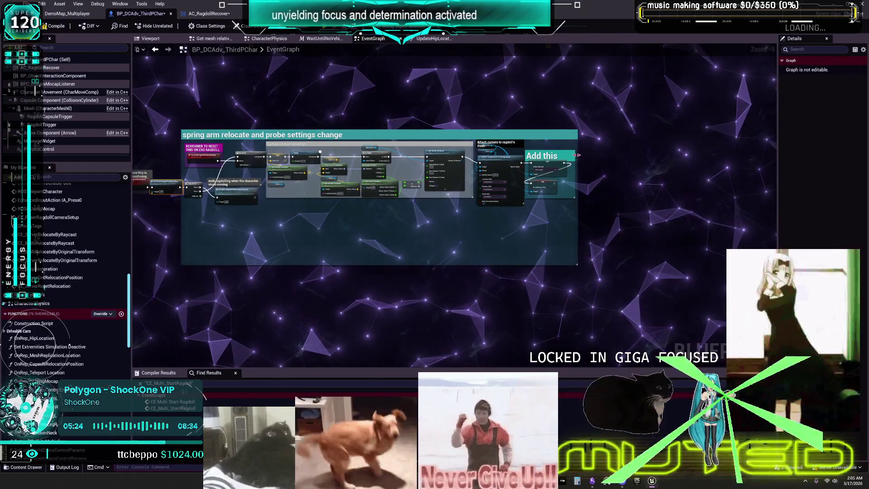
drag(177, 237, 302, 239)
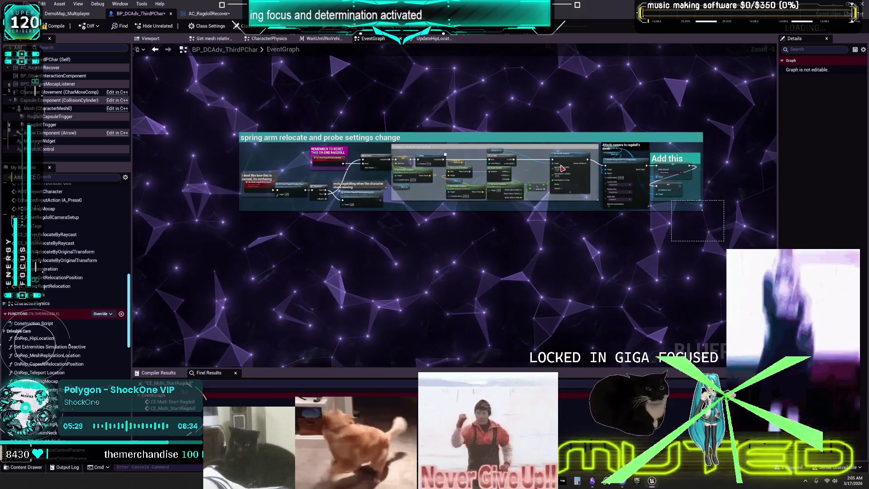
scroll(362, 149, down, 4)
drag(287, 163, 470, 185)
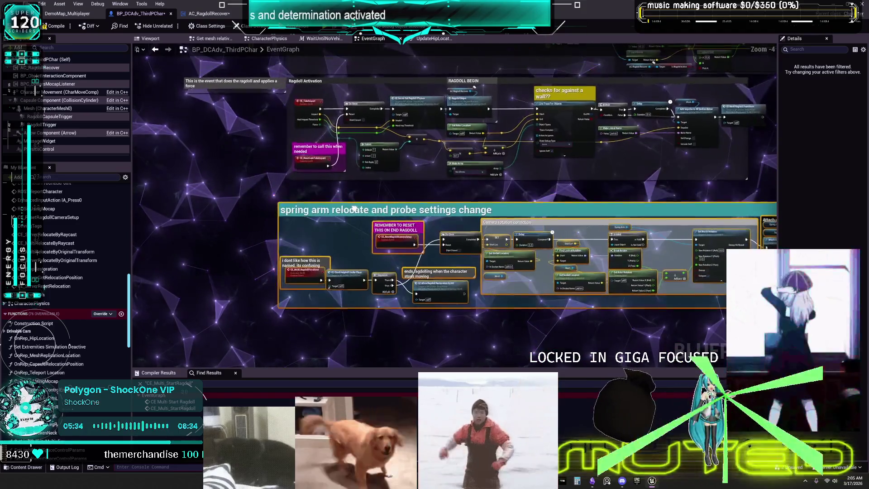
Step: Move the spring arm relocate comment box up-right and nudge the CE Check Ragdoll Under Floor node
drag(353, 209, 366, 192)
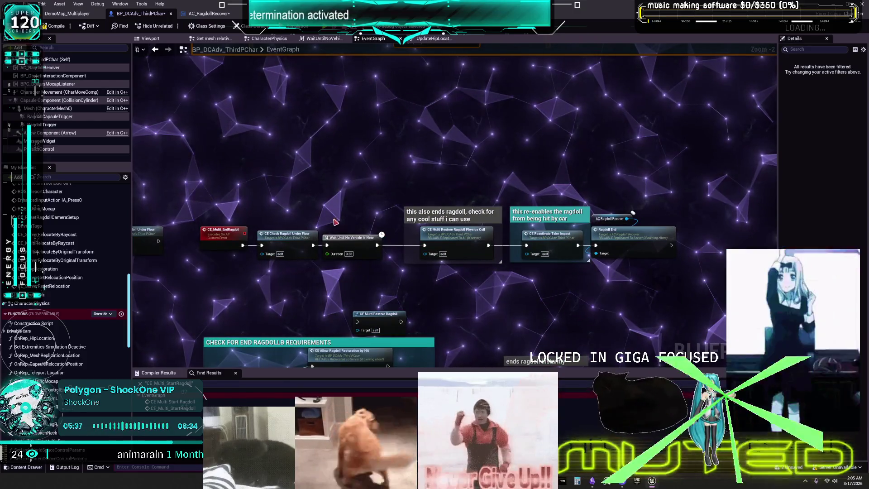
mouse_move(226, 191)
mouse_down()
mouse_move(267, 230)
mouse_move(298, 168)
mouse_up()
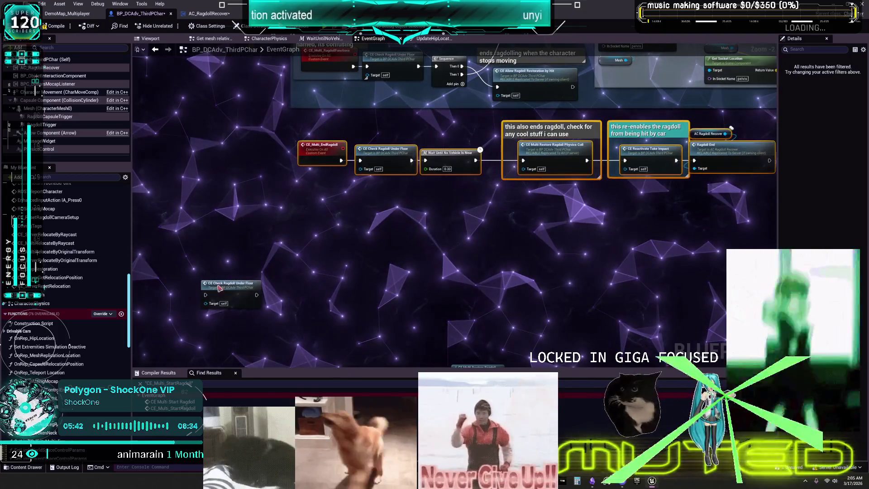
drag(231, 154, 236, 162)
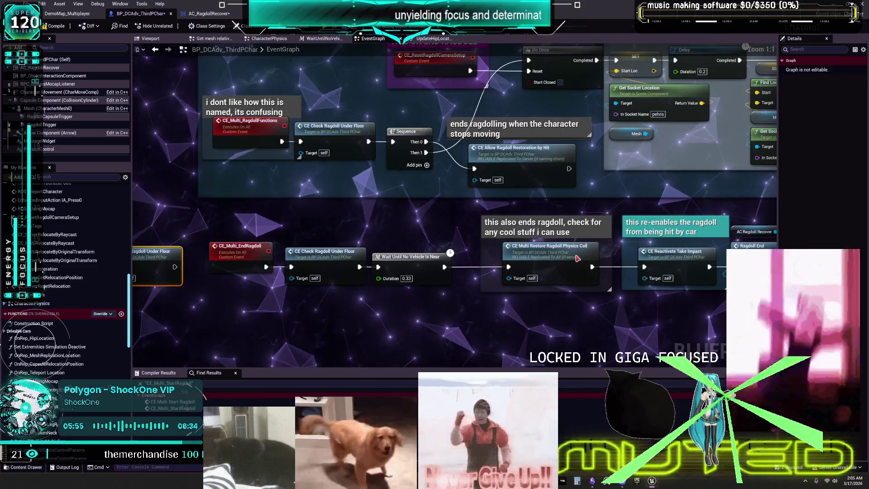
Step: Jump to CE_Multi_RestoreRagdollPhysicsColl and follow its collision-response and camera re-attach-to-capsule nodes
double_click(572, 261)
drag(664, 279, 489, 258)
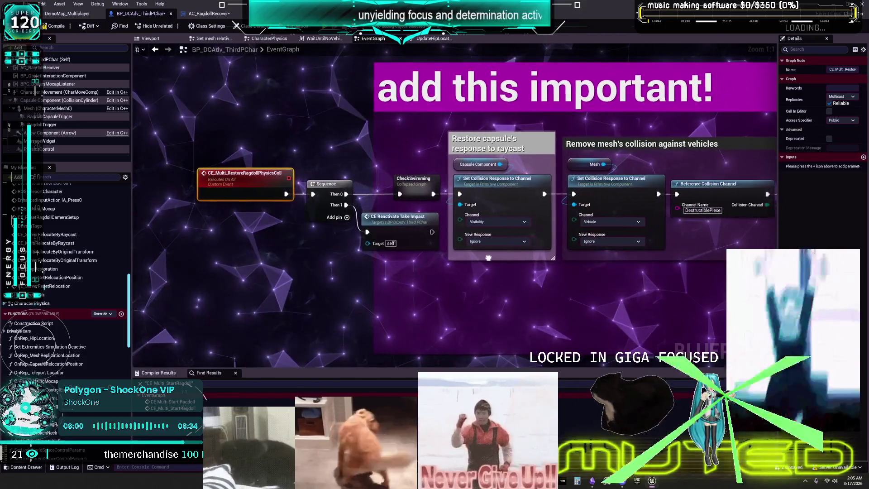
drag(236, 255, 141, 253)
mouse_move(498, 254)
mouse_down()
mouse_move(148, 259)
mouse_move(180, 238)
mouse_move(128, 209)
mouse_up()
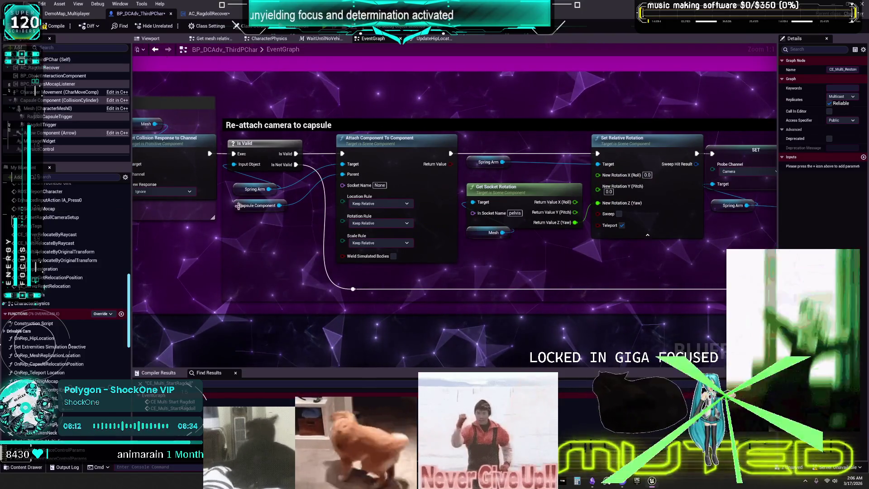
drag(432, 201, 191, 205)
scroll(496, 232, down, 2)
mouse_move(281, 247)
mouse_down()
mouse_move(343, 244)
mouse_move(342, 330)
mouse_up()
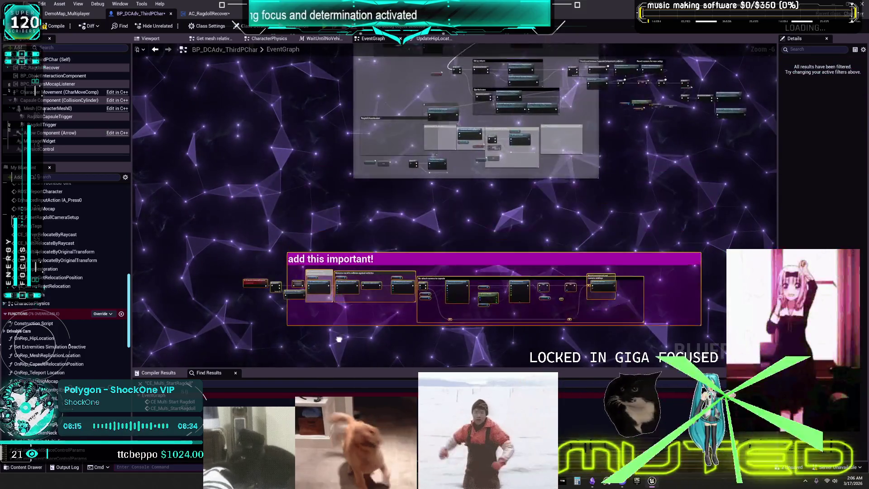
Step: Move CE Multi Restore Ragdoll inside the CHECK FOR END RAGDOLL requirements comment
scroll(328, 277, down, 4)
mouse_move(413, 250)
mouse_down()
mouse_move(413, 317)
mouse_move(431, 200)
mouse_up()
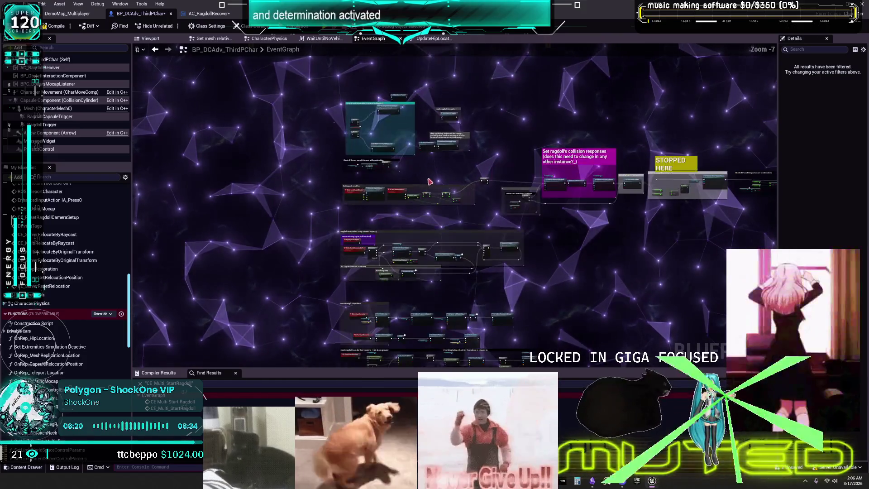
scroll(400, 188, up, 4)
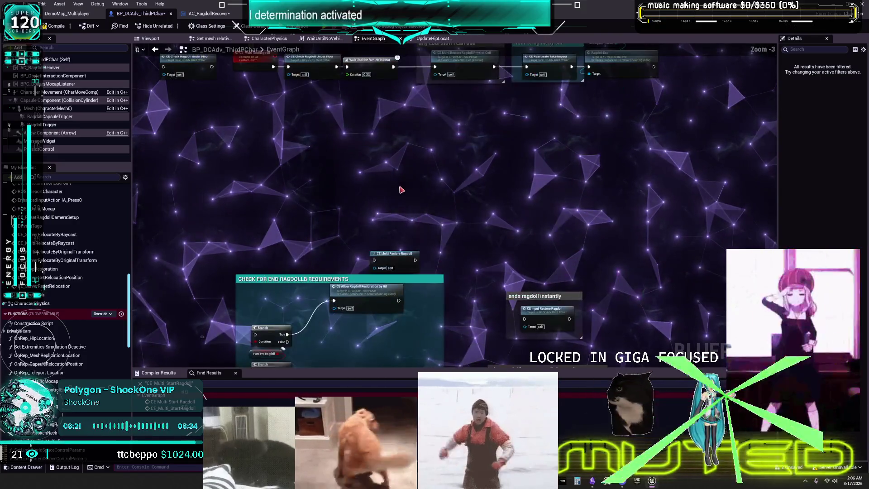
drag(398, 198, 397, 247)
mouse_move(419, 166)
mouse_down()
mouse_move(369, 213)
mouse_move(377, 224)
mouse_up()
Step: Reposition the no-vehicle check node beside the Set impact variables group
drag(654, 344, 650, 280)
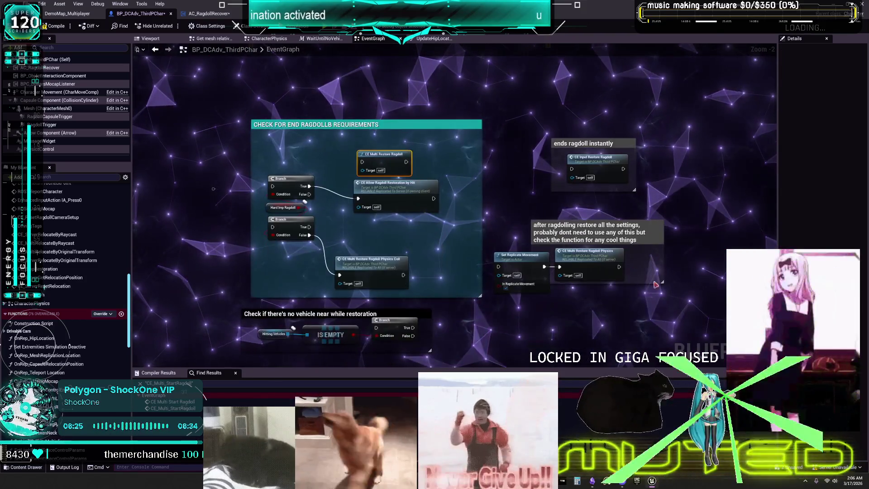
drag(526, 205, 528, 140)
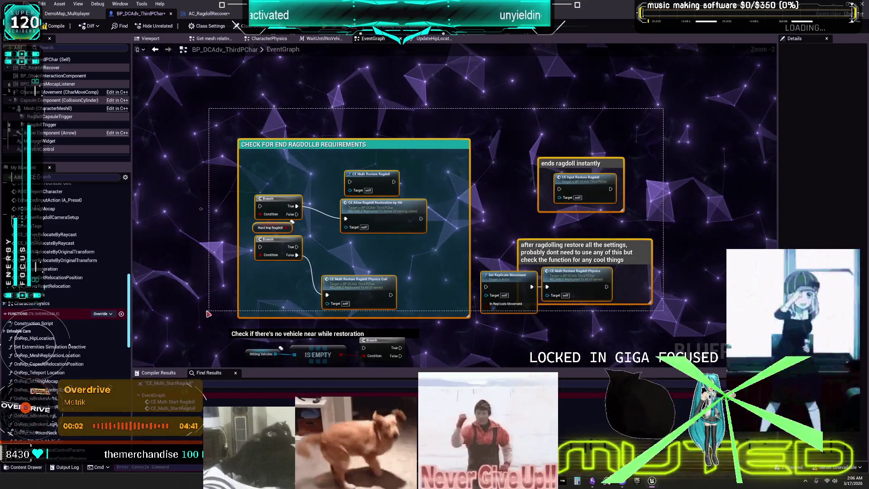
scroll(430, 325, down, 5)
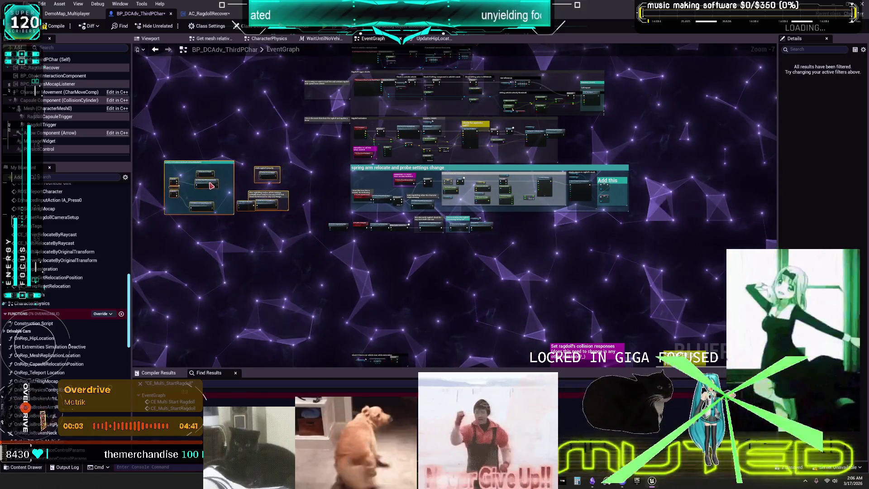
drag(372, 227, 287, 207)
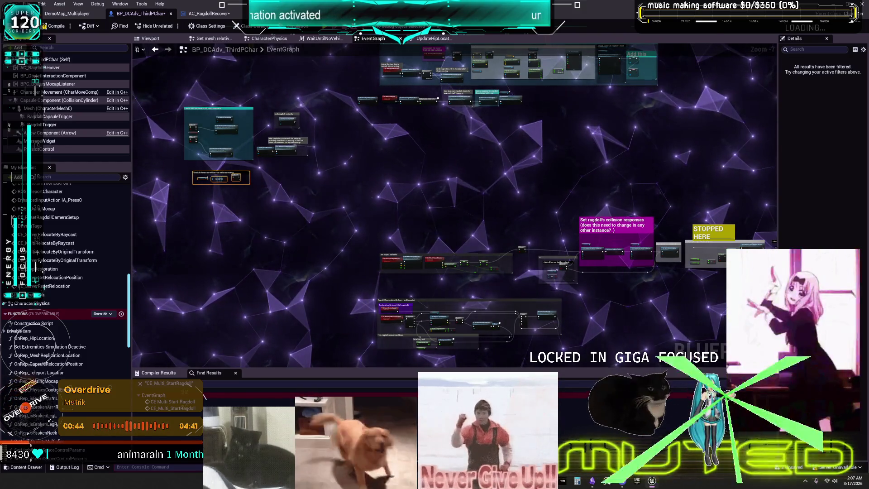
scroll(426, 240, up, 6)
mouse_move(433, 234)
mouse_down()
mouse_move(560, 136)
mouse_move(466, 154)
mouse_move(368, 157)
mouse_up()
Step: Select the whole Set impact variables group and shift it a few pixels upward
drag(622, 115, 531, 153)
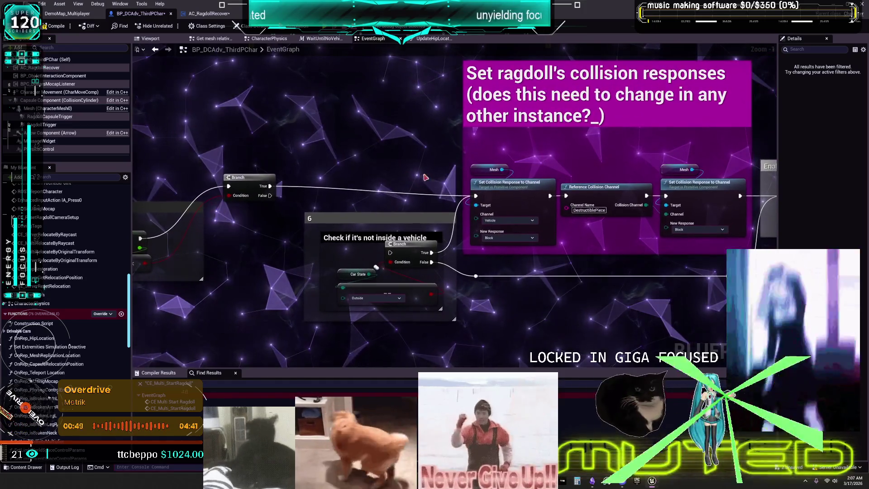
drag(238, 182, 442, 169)
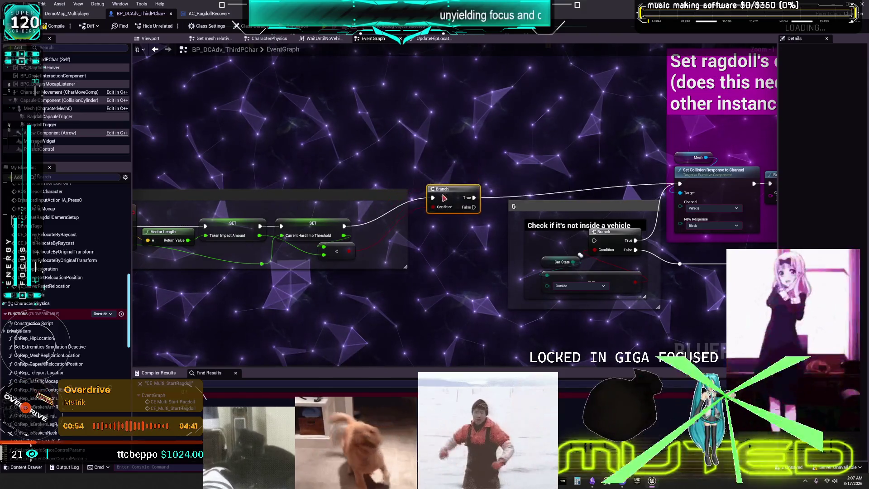
drag(575, 174, 611, 150)
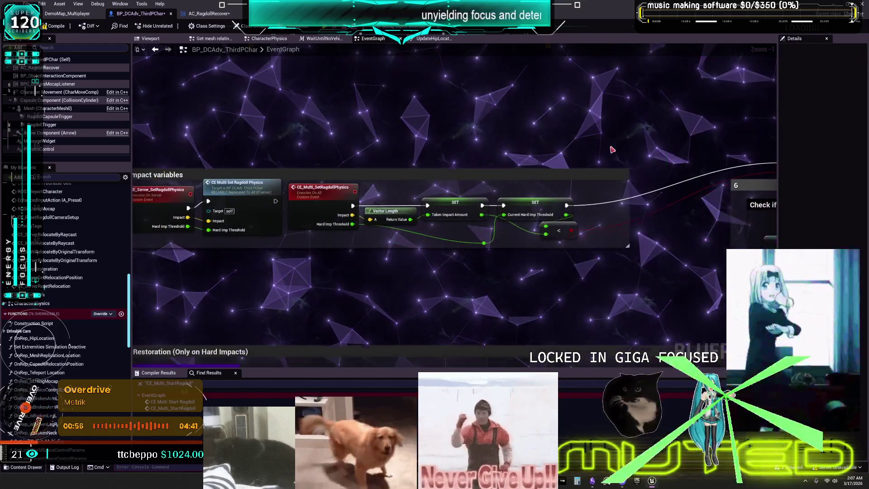
scroll(573, 153, down, 1)
drag(643, 273, 216, 161)
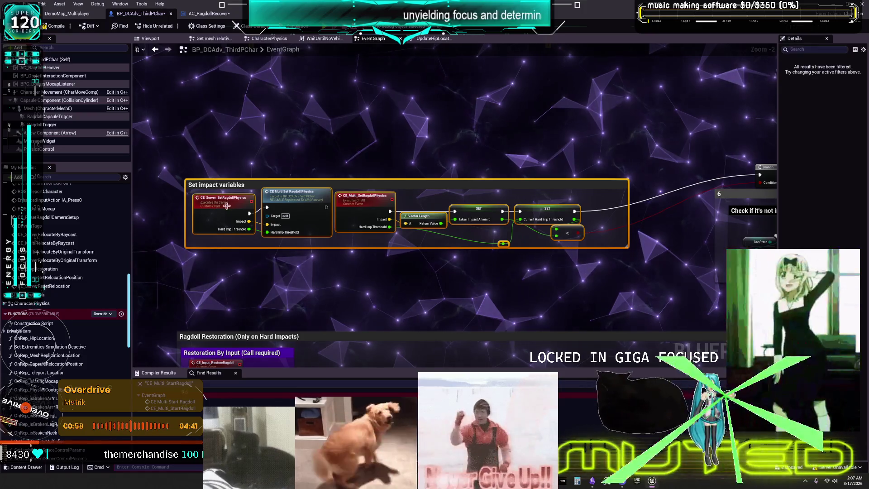
drag(318, 172, 317, 169)
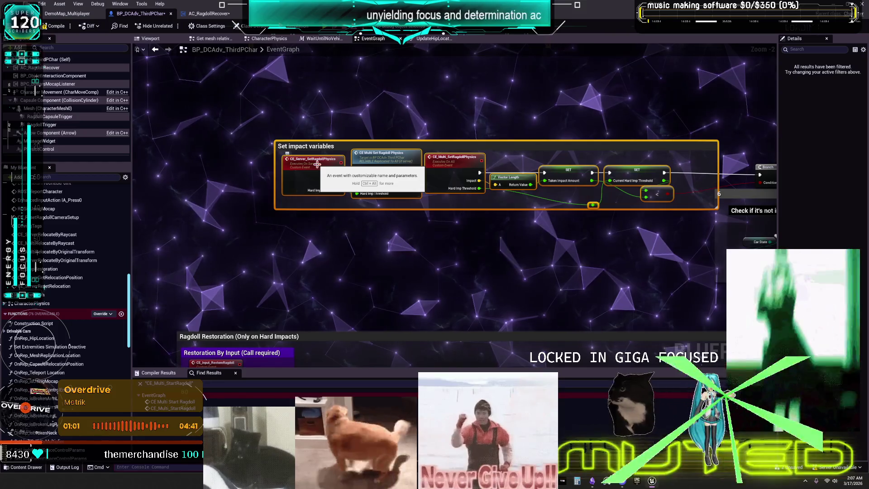
drag(640, 234, 416, 254)
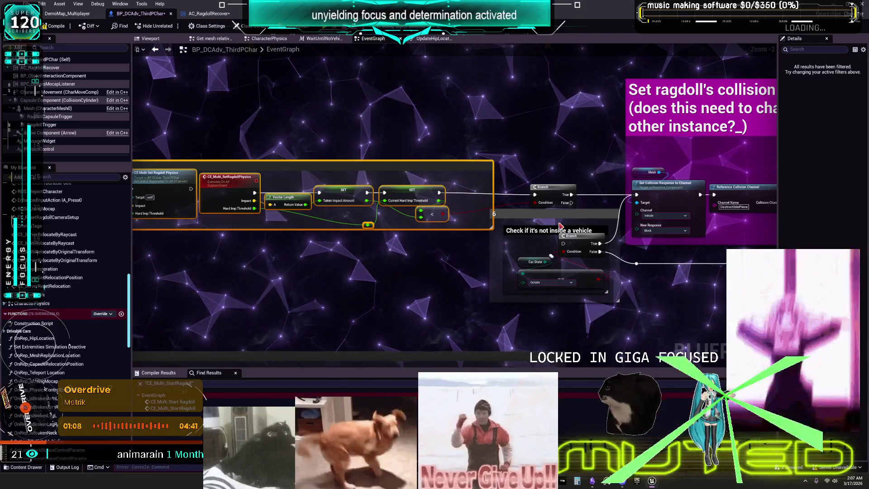
Step: Drag the Hard Imp Threshold reroute point left, then jump to the CE_Server_SetRagdollPhysics event
drag(677, 296, 491, 317)
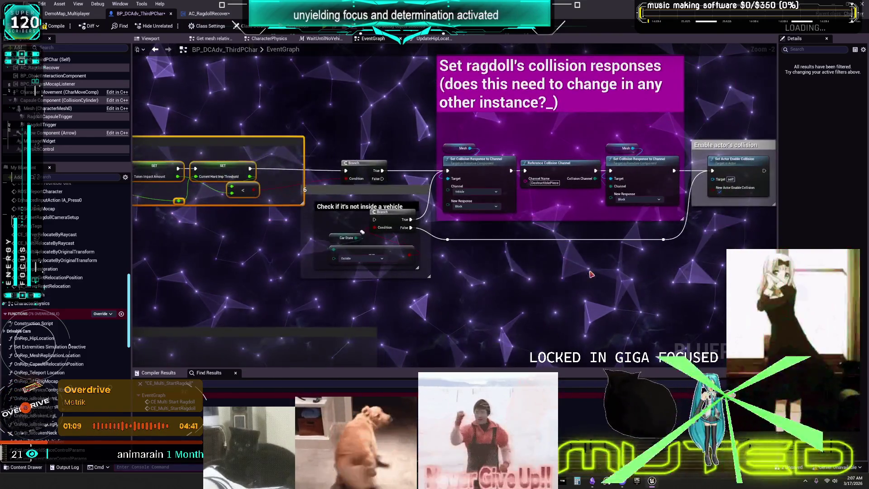
scroll(518, 310, up, 2)
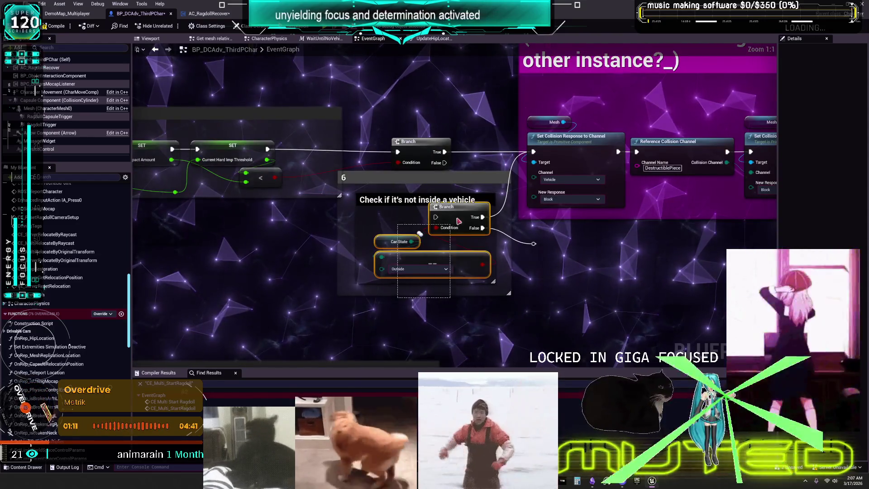
drag(421, 155, 479, 205)
drag(365, 192, 548, 188)
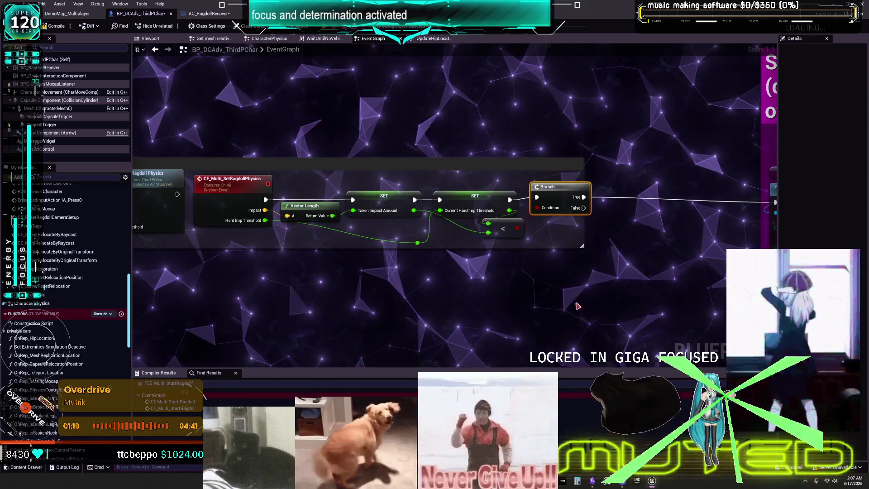
drag(566, 285, 708, 287)
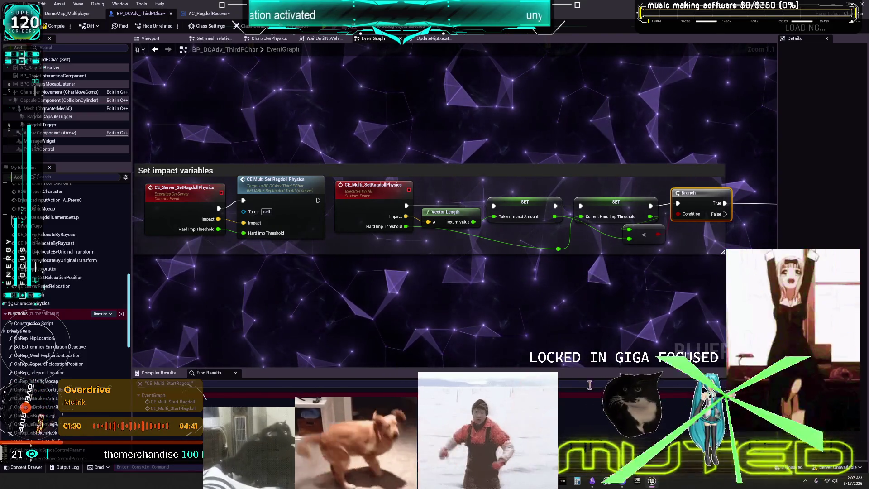
drag(558, 248, 477, 249)
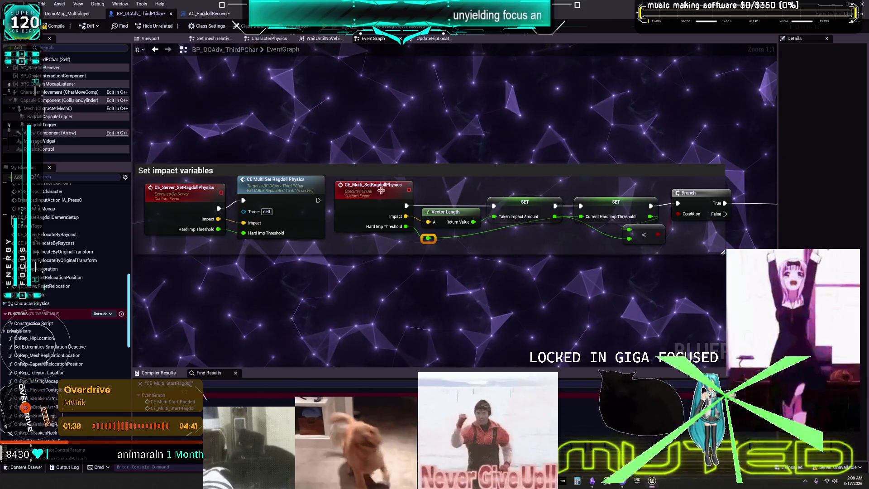
scroll(462, 306, down, 7)
scroll(463, 306, up, 4)
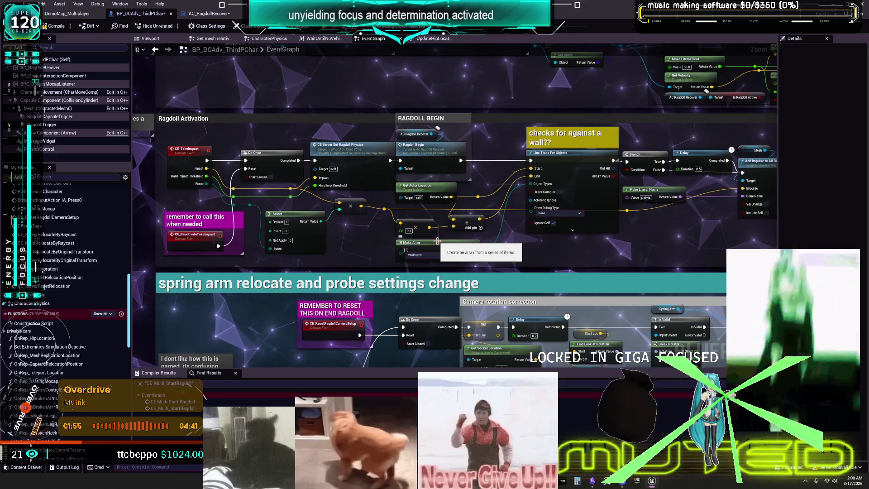
double_click(344, 145)
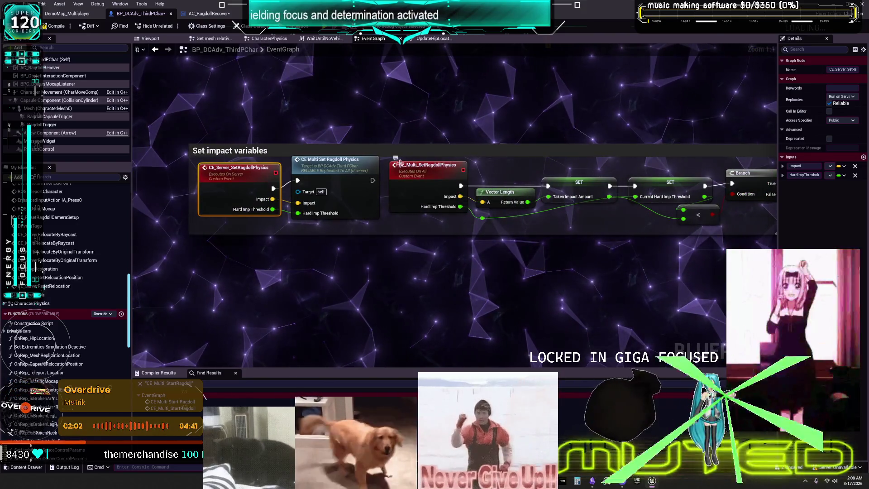
Step: Box-select the ragdoll collision-response nodes, then select only Set Actor Enable Collision
scroll(573, 198, down, 3)
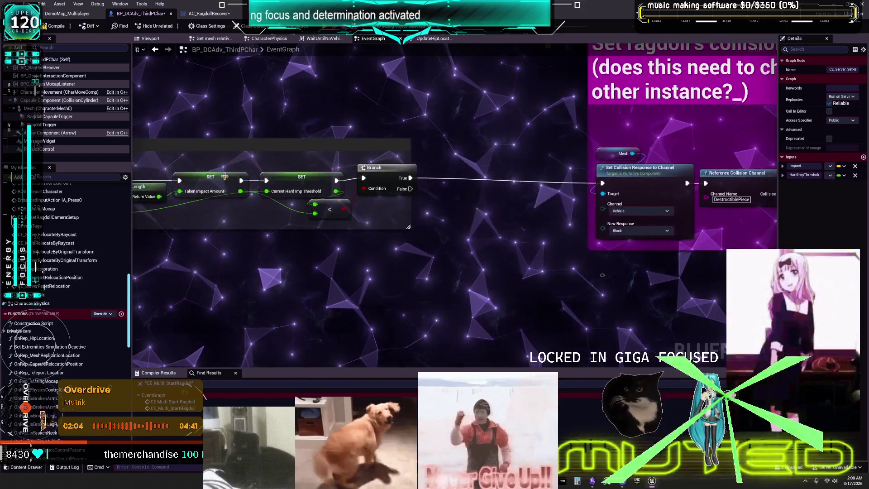
drag(410, 160, 639, 229)
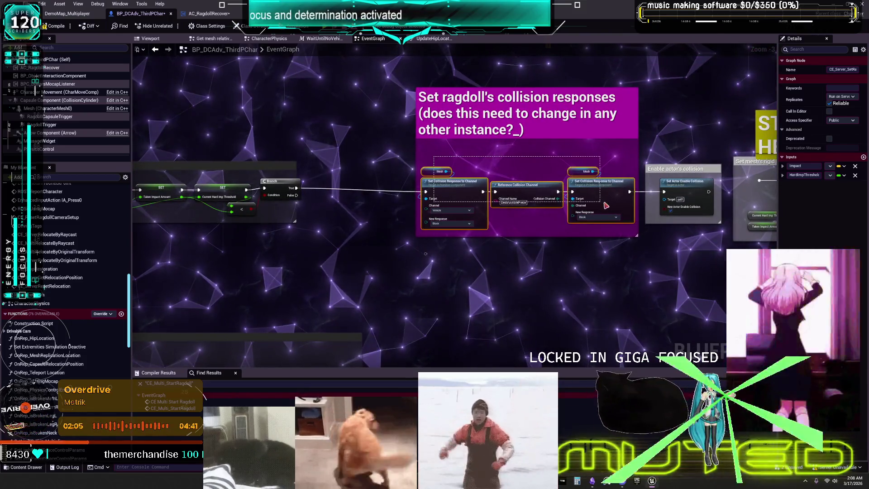
scroll(668, 159, up, 3)
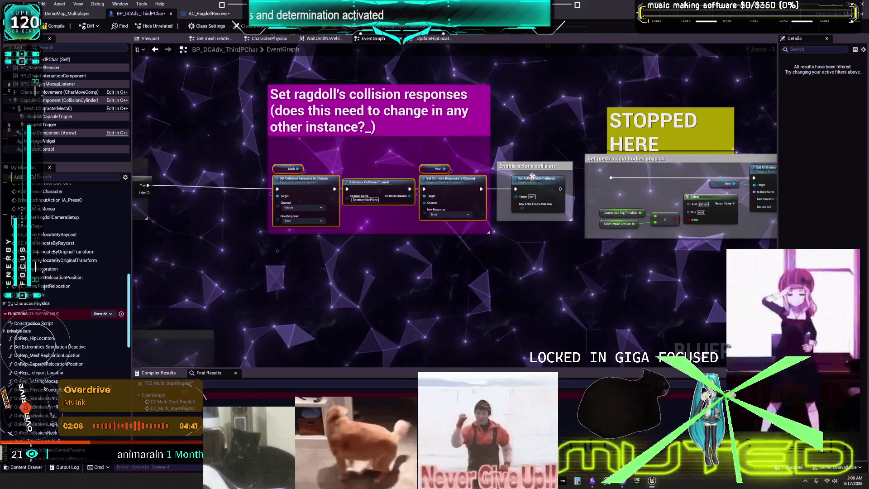
click(545, 185)
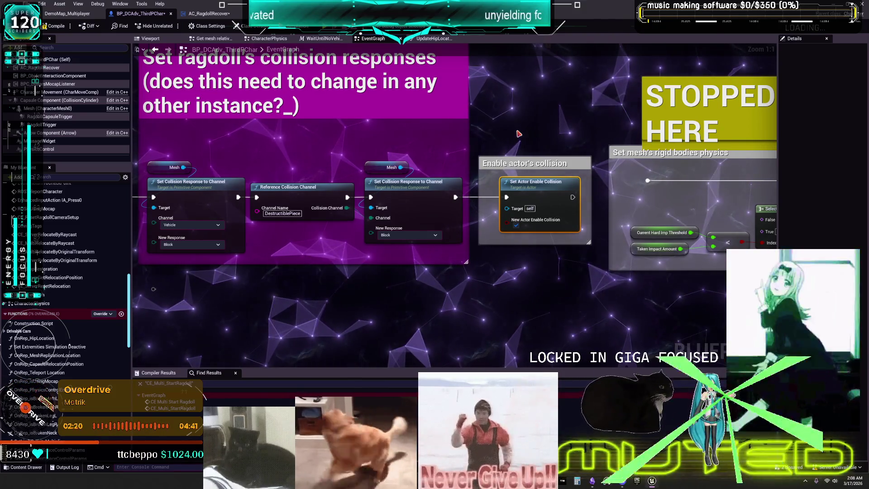
Step: List every use of SetActorEnableCollision through Find References on its node
right_click(539, 188)
mouse_move(570, 262)
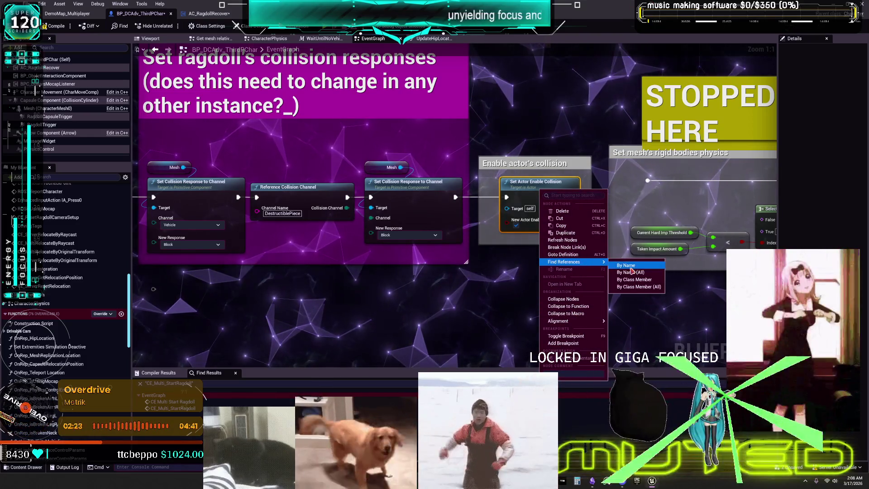
click(631, 267)
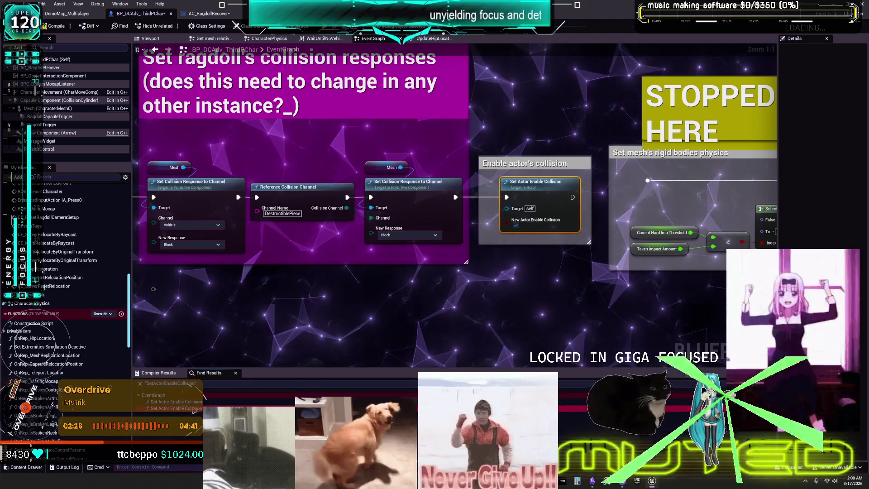
Step: Jump to the Ragdoll Deactivation usage and delete the Car State → Branch → Set Actor Enable Collision row
click(195, 408)
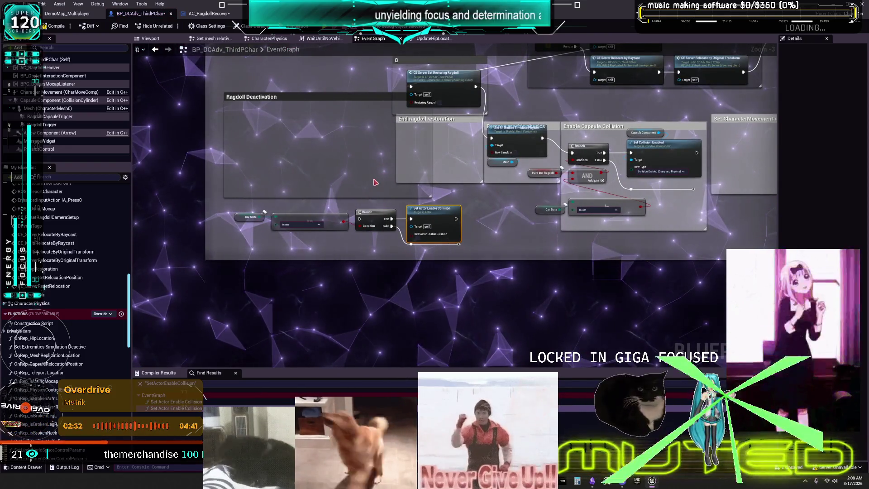
click(192, 408)
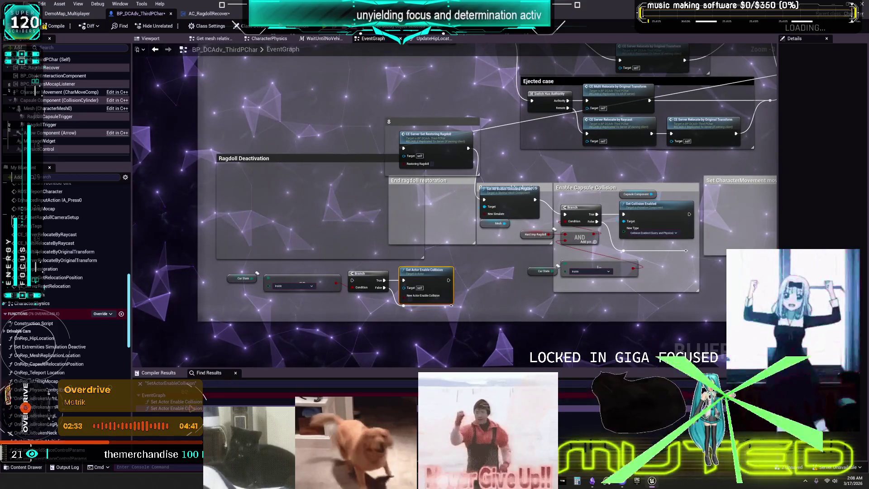
drag(457, 313, 217, 269)
key(Delete)
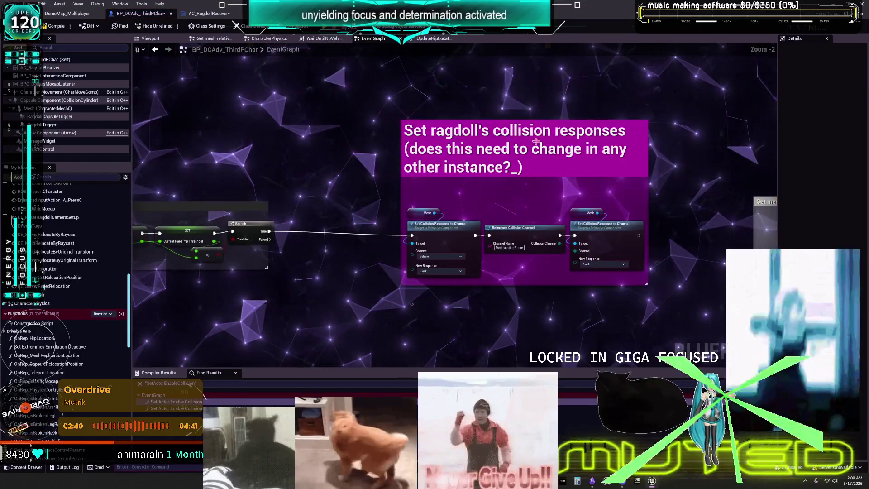
Step: Remove the collision responses comment while keeping its nodes
key(ctrl+z)
scroll(549, 295, up, 1)
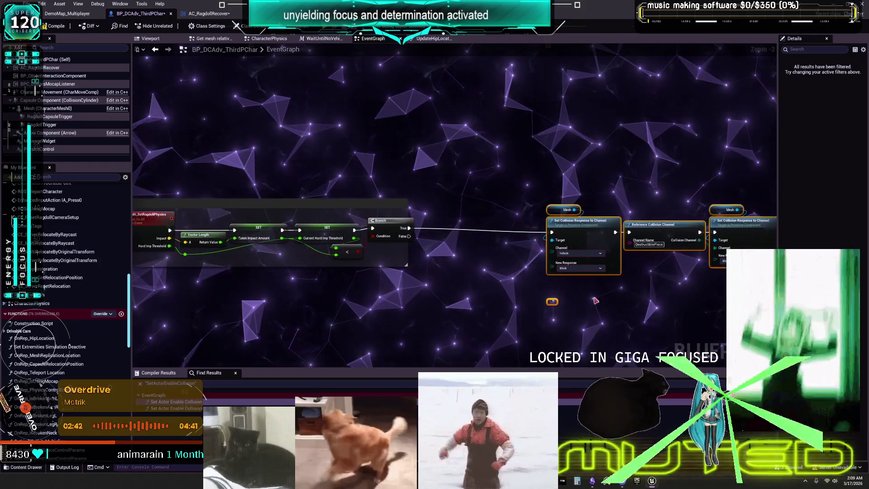
scroll(665, 314, down, 1)
click(665, 313)
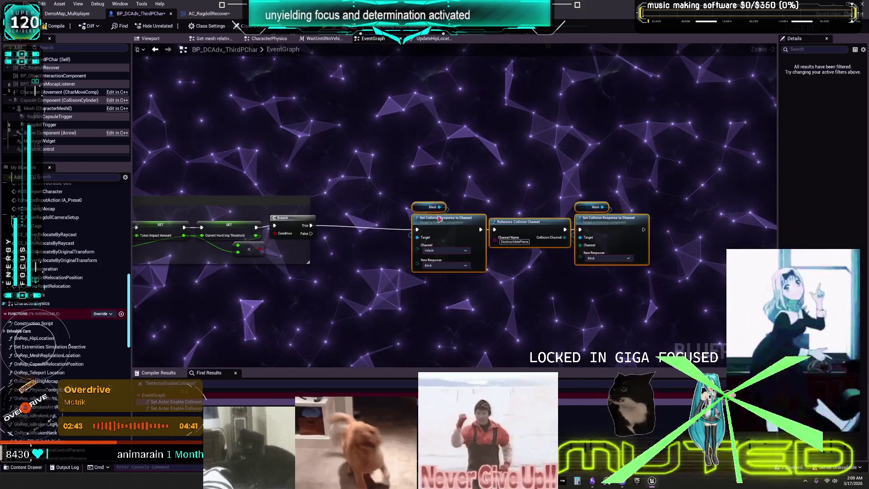
key(ctrl+z)
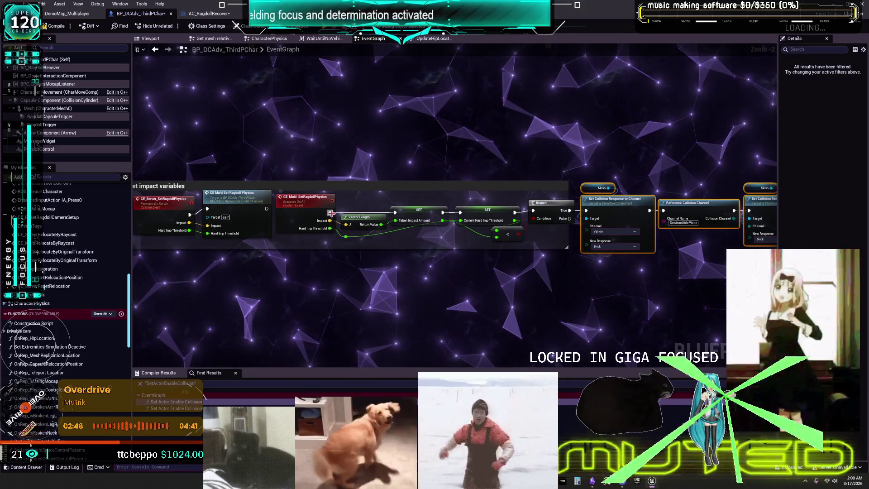
Step: Move the collision response nodes and CE_Multi_SetRagdollPhysics up above the threshold logic
drag(658, 227, 540, 238)
mouse_move(588, 212)
mouse_down()
mouse_move(502, 210)
mouse_move(418, 136)
mouse_up()
drag(188, 208, 201, 153)
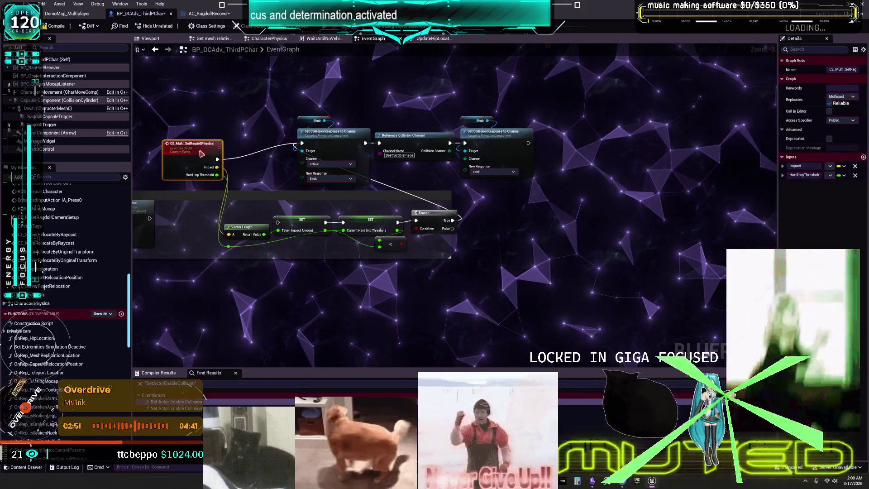
drag(304, 163, 395, 173)
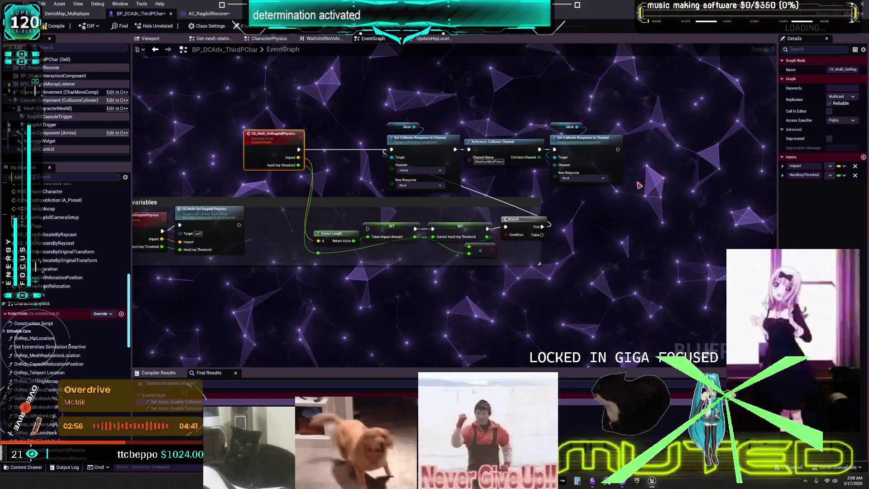
scroll(543, 142, down, 2)
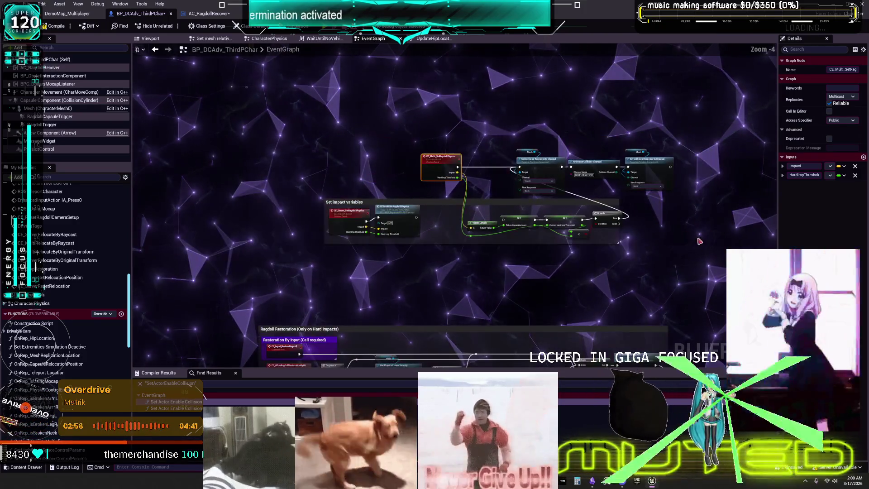
scroll(586, 230, up, 2)
Step: Shift the Branch, SET and Vector Length group down-left and fit the collision nodes inside Set impact variables
drag(586, 229, 376, 201)
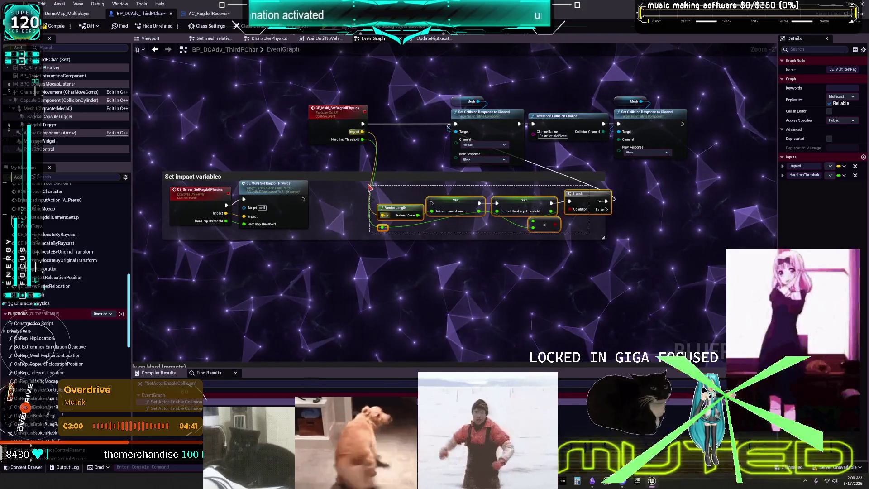
mouse_move(570, 207)
mouse_down()
mouse_move(477, 268)
mouse_move(457, 304)
mouse_up()
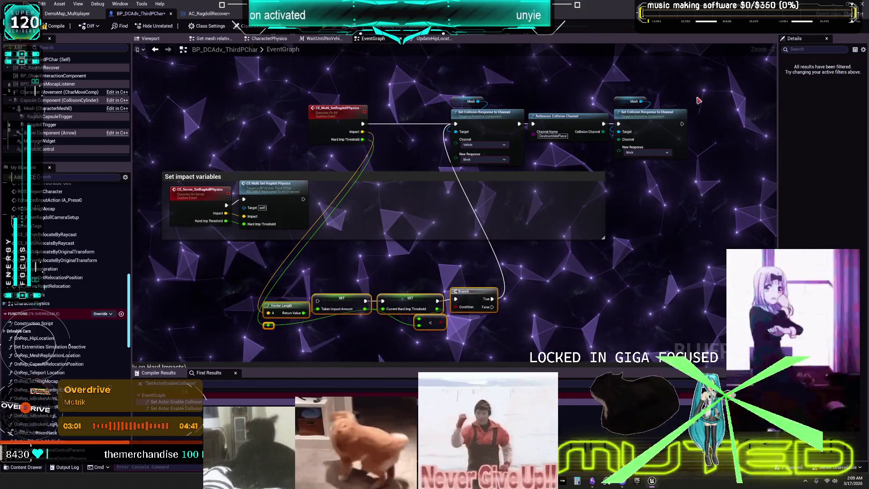
drag(686, 80, 356, 145)
drag(347, 107, 350, 189)
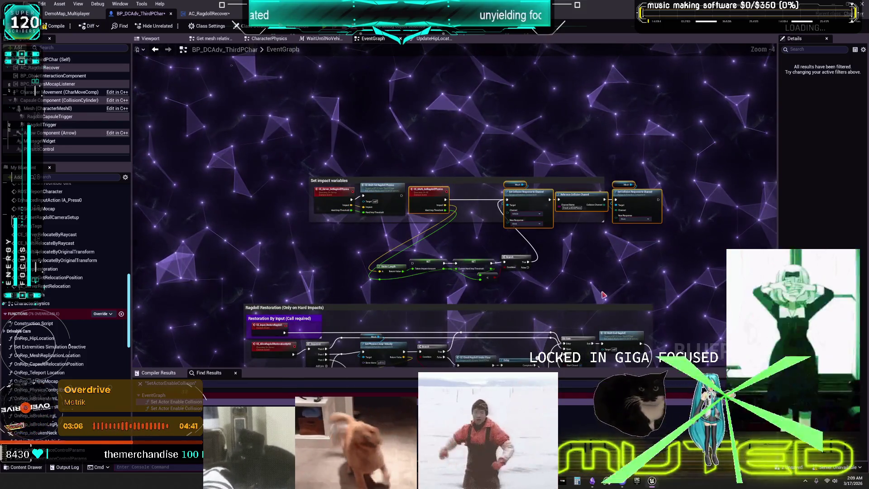
click(447, 249)
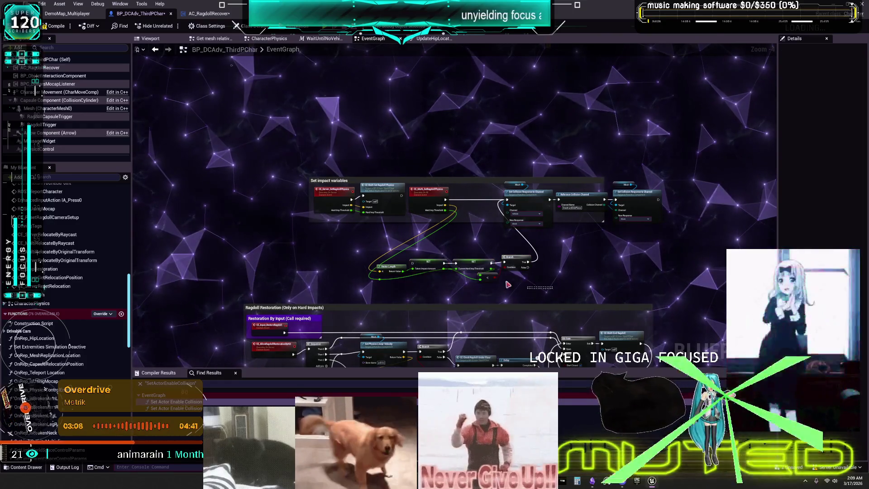
drag(521, 288, 364, 251)
drag(429, 259, 438, 246)
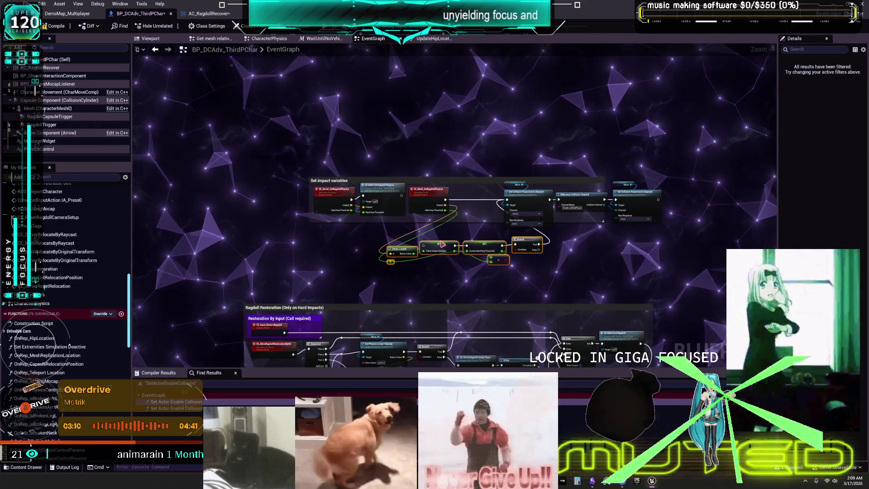
scroll(439, 243, down, 6)
drag(321, 237, 308, 344)
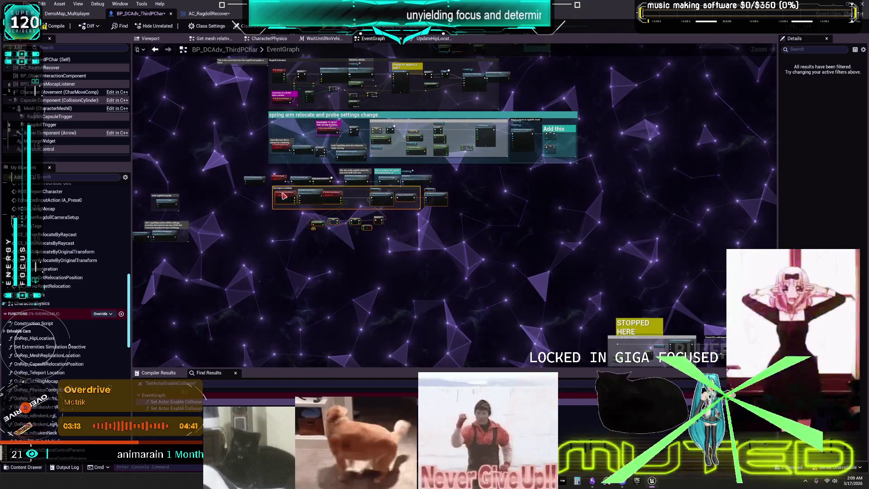
Step: Drag the Set impact variables comment box into the gap above the spring arm relocate comment
drag(285, 196, 281, 203)
scroll(396, 63, up, 4)
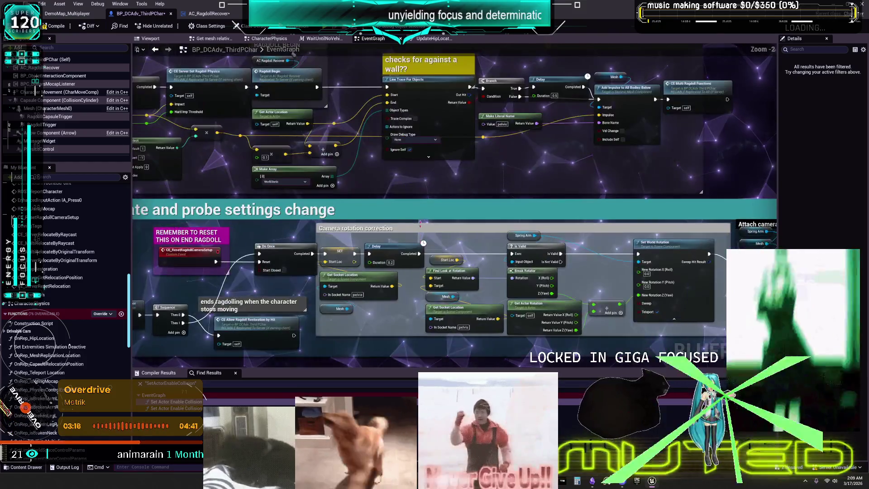
scroll(433, 153, down, 4)
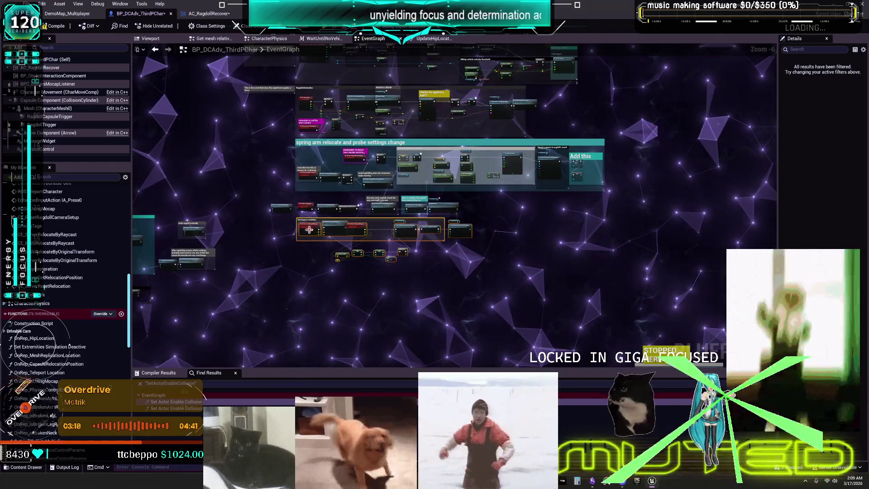
drag(150, 137, 145, 146)
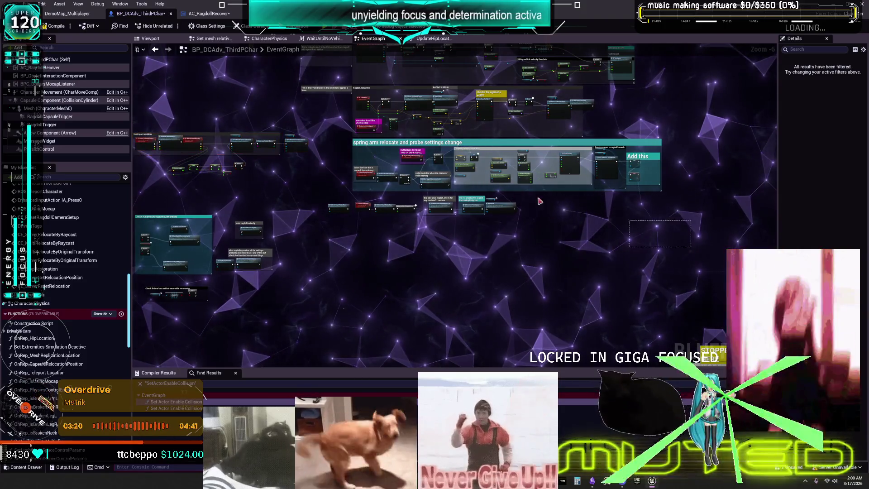
drag(413, 166, 414, 169)
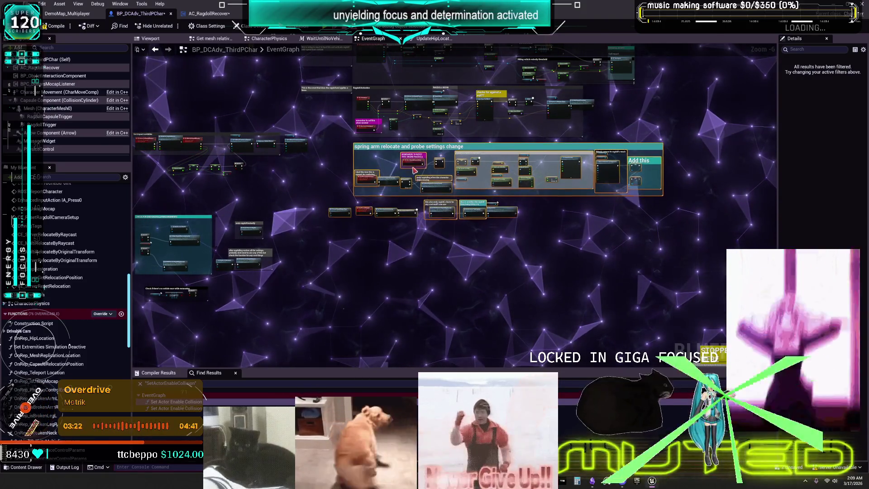
mouse_move(322, 139)
mouse_down()
mouse_move(327, 156)
mouse_move(370, 185)
mouse_up()
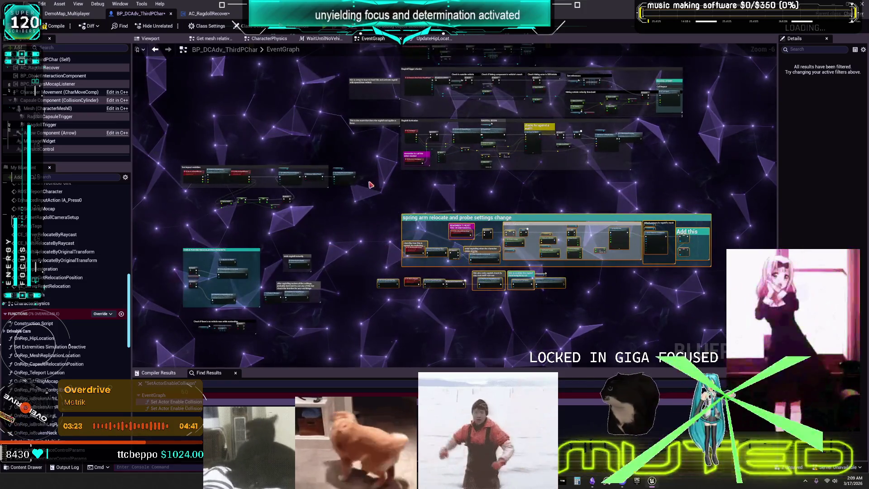
drag(237, 178, 247, 177)
drag(446, 183, 408, 181)
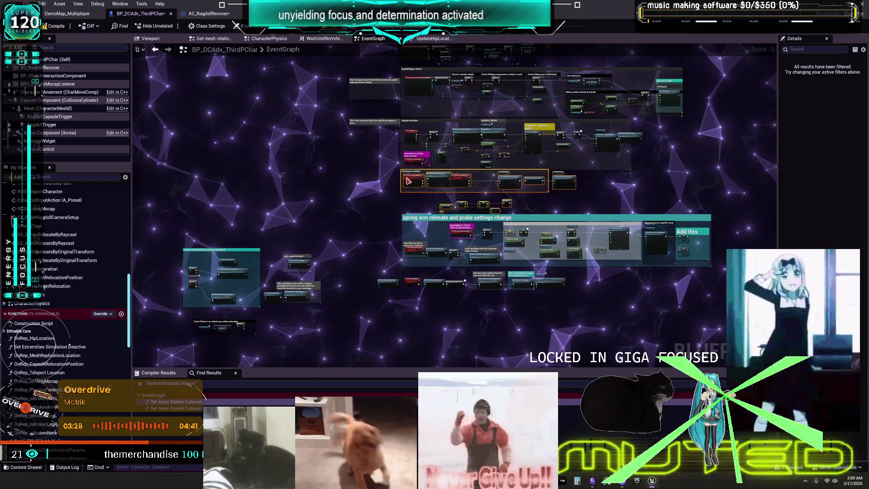
scroll(408, 181, up, 6)
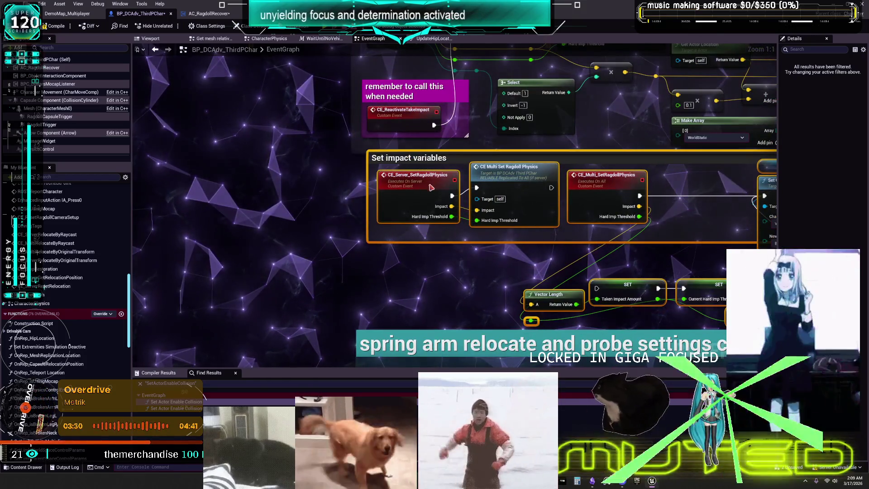
scroll(431, 187, down, 5)
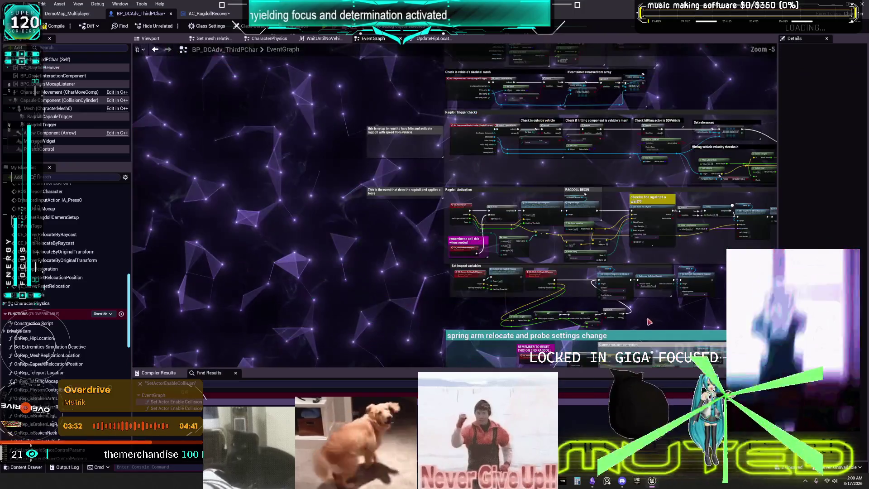
mouse_move(649, 321)
mouse_down()
mouse_move(518, 239)
mouse_move(518, 96)
mouse_up()
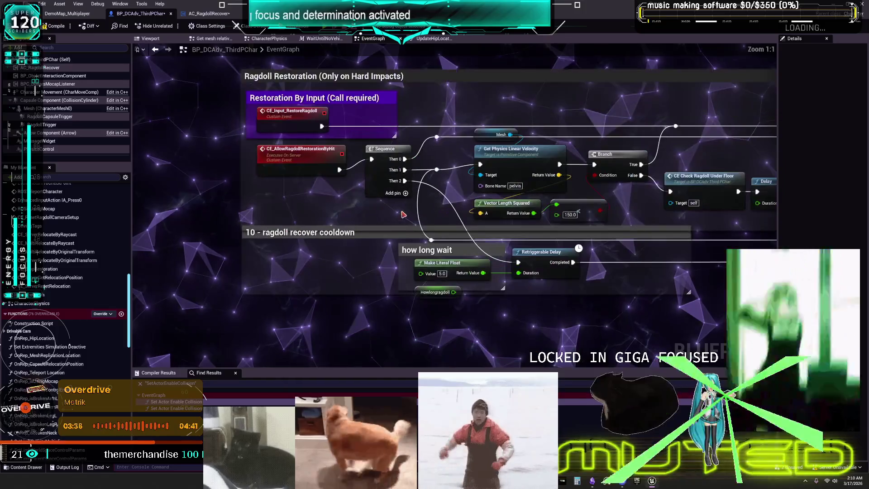
Step: Marquee-select the Ragdoll Restoration comment and its nodes and raise them about 320 px
scroll(395, 310, down, 4)
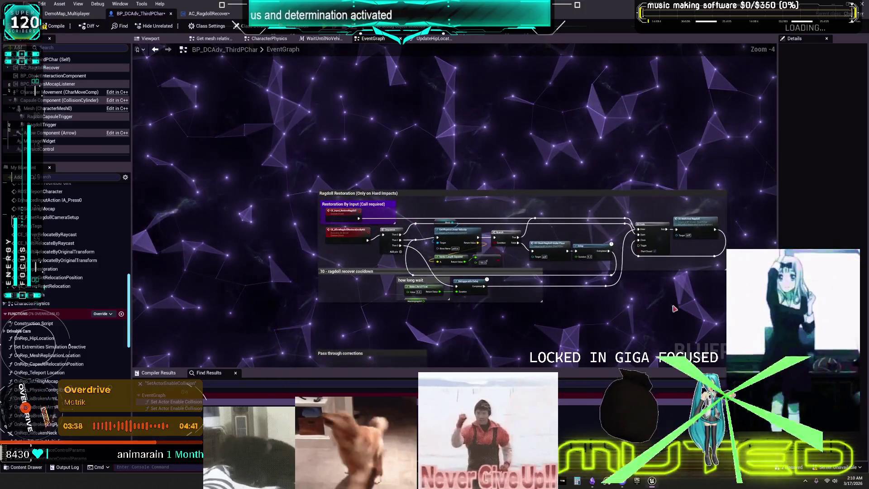
drag(724, 362, 254, 127)
mouse_move(350, 212)
mouse_down()
mouse_move(339, 68)
mouse_move(351, 210)
mouse_up()
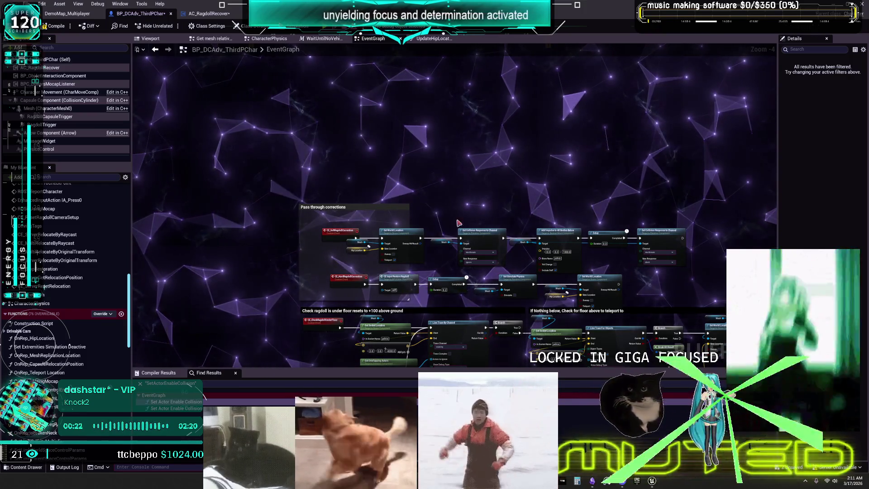
Step: Place the Mesh getter just above Hip Location, left of Set World Location, and pan along Pass through corrections
scroll(397, 220, up, 3)
drag(324, 263, 389, 225)
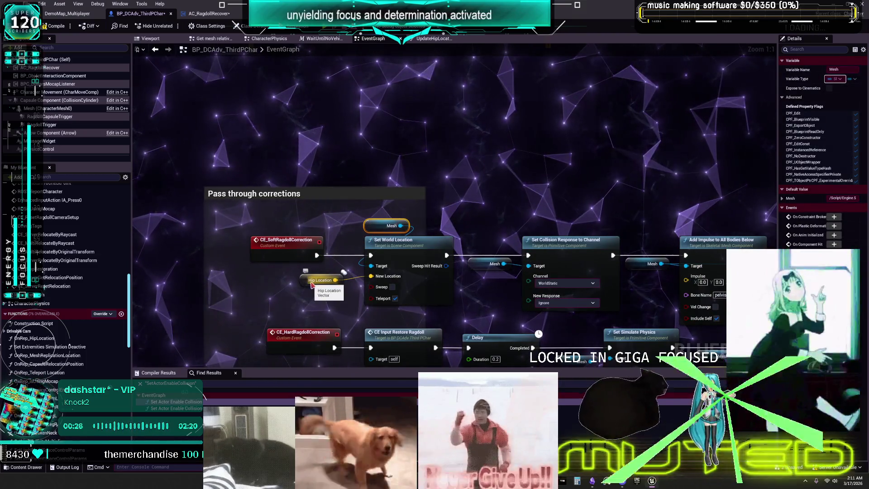
drag(321, 264, 309, 274)
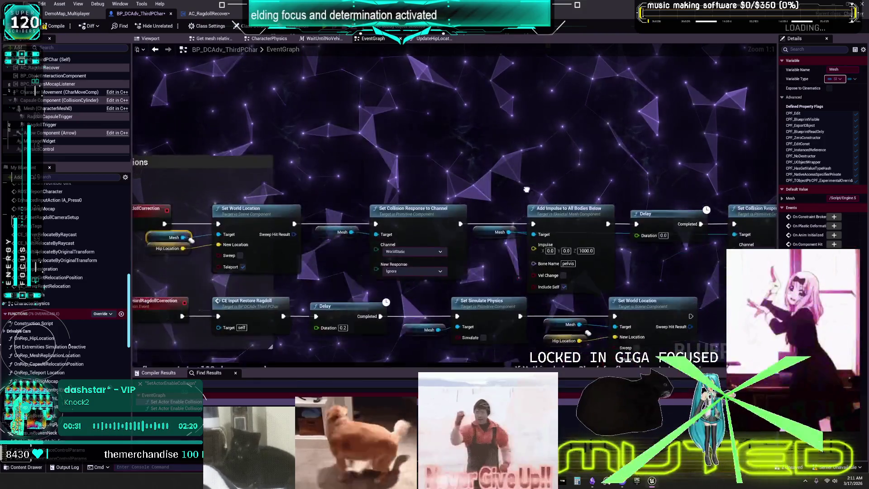
drag(587, 195, 646, 210)
mouse_move(477, 207)
mouse_down()
mouse_move(641, 203)
mouse_move(555, 195)
mouse_move(574, 157)
mouse_up()
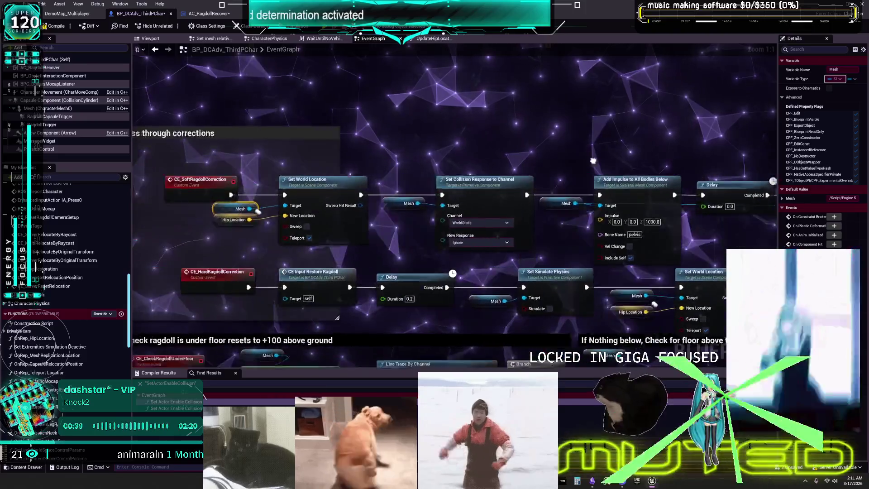
drag(626, 187, 631, 181)
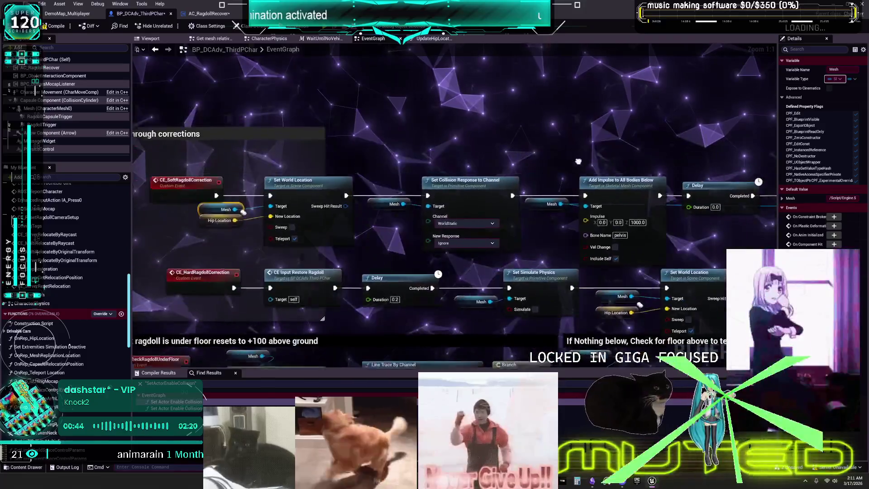
drag(563, 165, 586, 93)
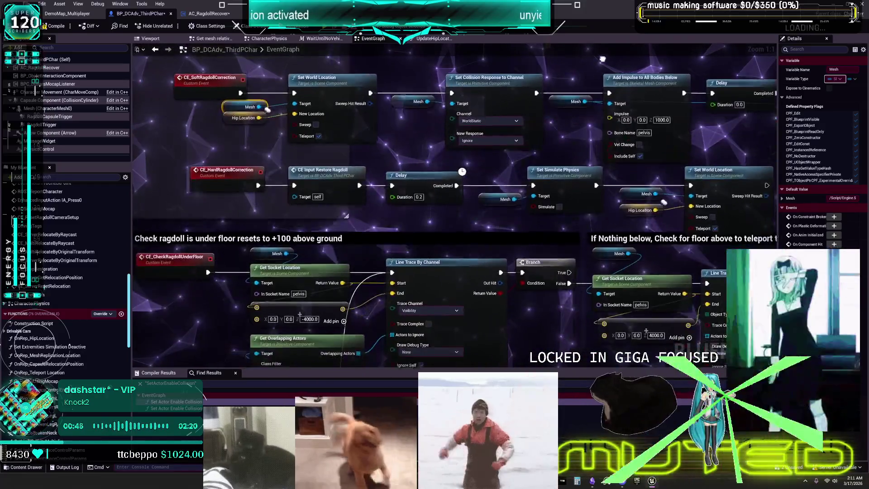
Step: Pan across the EventGraph's correction chains and floor check rows
drag(608, 46, 576, 50)
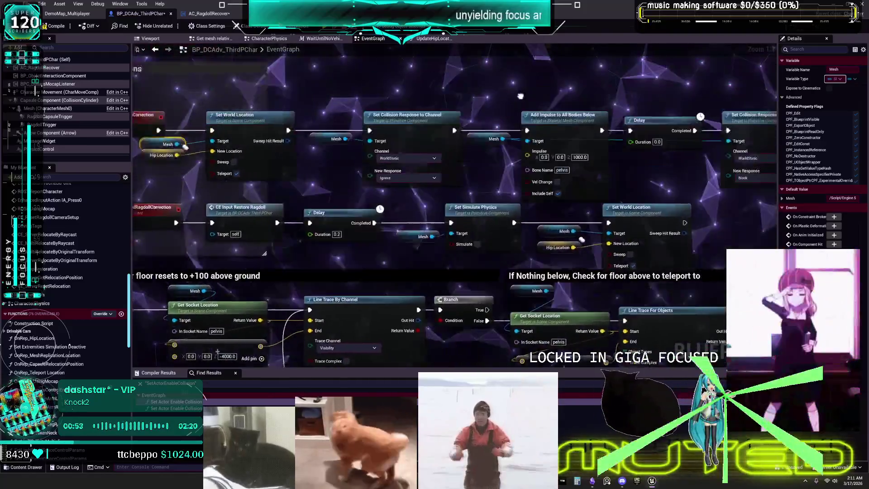
mouse_move(520, 96)
mouse_down()
mouse_move(567, 133)
mouse_move(592, 0)
mouse_move(567, 0)
mouse_up()
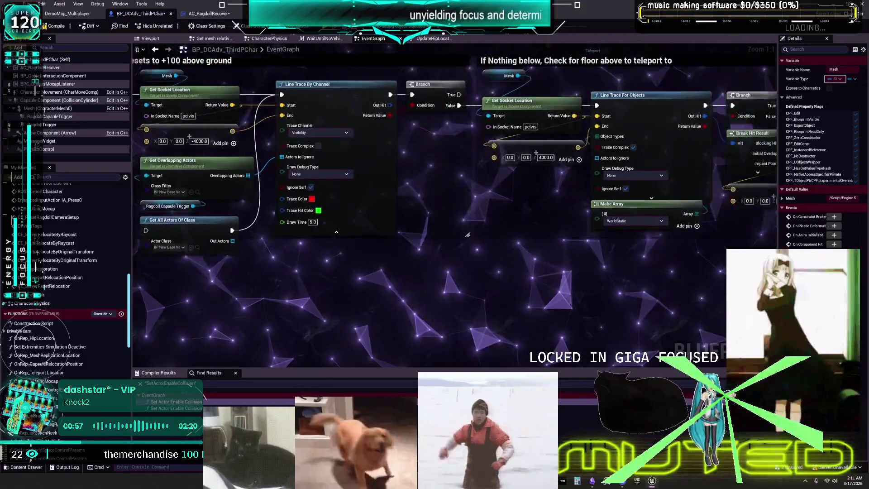
drag(467, 235, 446, 304)
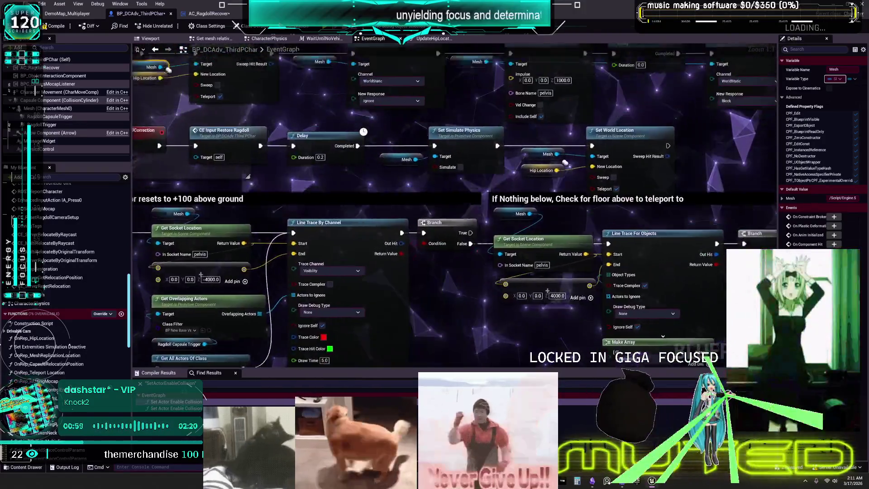
drag(564, 162, 572, 169)
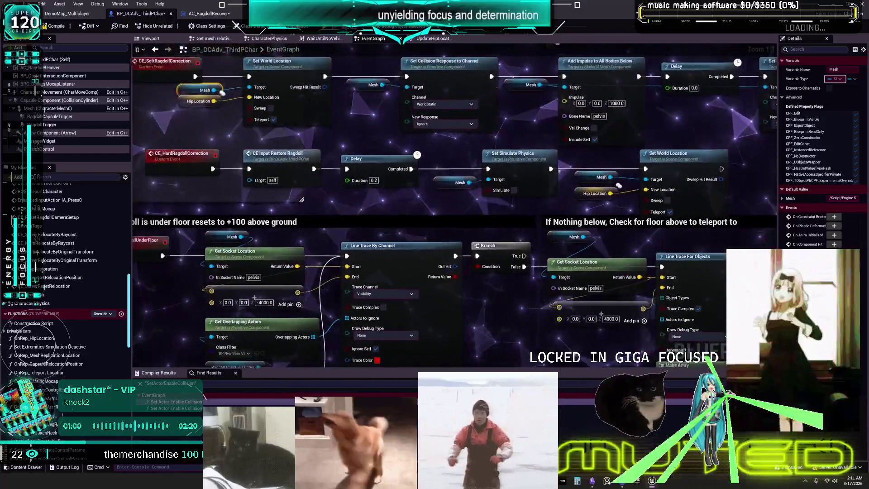
drag(618, 185, 603, 160)
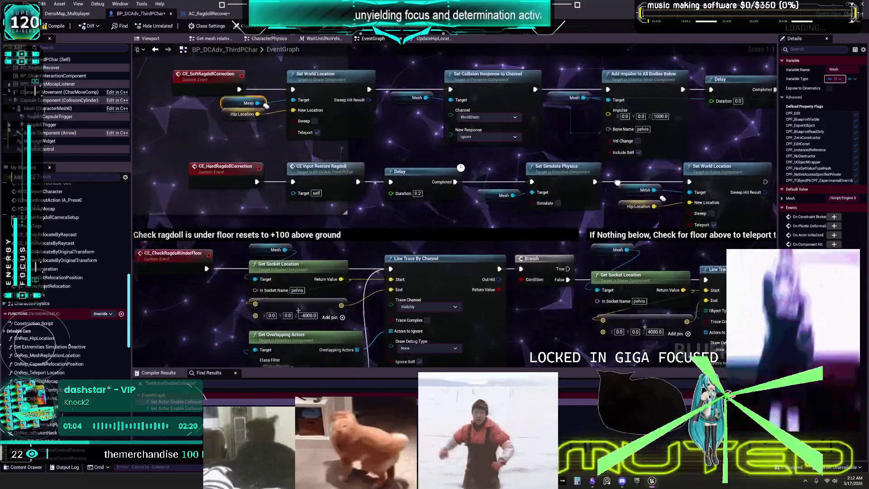
mouse_move(662, 198)
mouse_down()
mouse_move(658, 208)
mouse_move(686, 152)
mouse_up()
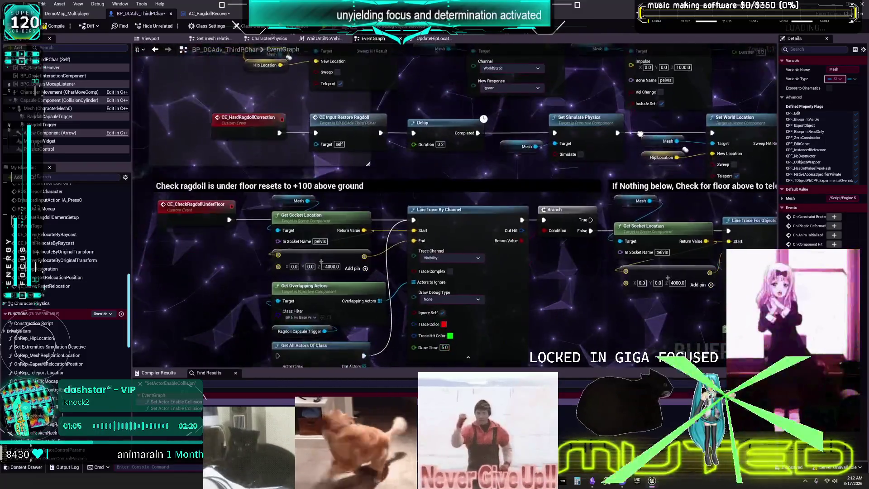
mouse_move(623, 146)
mouse_down()
mouse_move(577, 135)
mouse_move(600, 169)
mouse_up()
mouse_move(671, 177)
mouse_down()
mouse_move(629, 199)
mouse_move(641, 208)
mouse_up()
drag(534, 199, 545, 138)
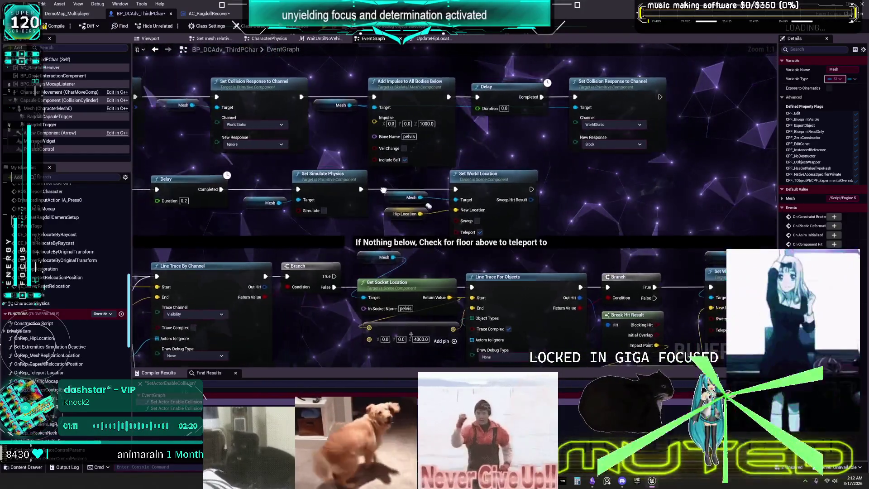
drag(383, 191, 320, 197)
drag(312, 235, 269, 247)
mouse_move(326, 222)
mouse_down()
mouse_move(281, 192)
mouse_move(441, 178)
mouse_move(346, 177)
mouse_up()
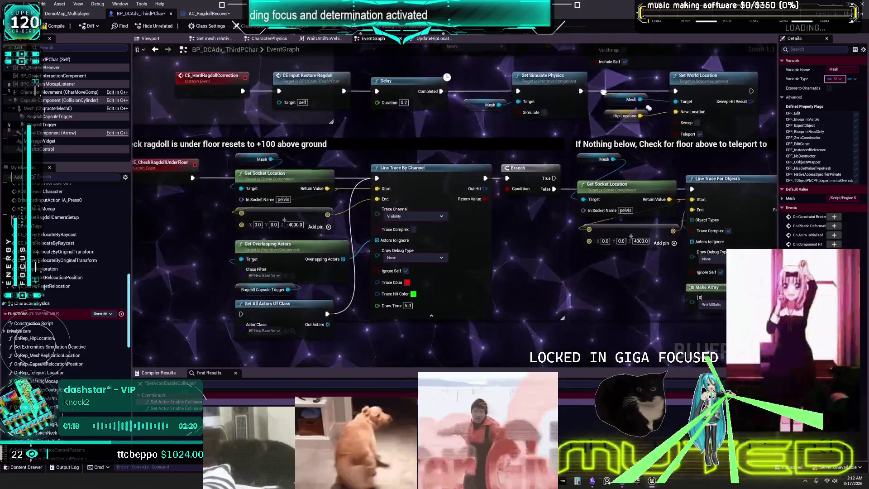
drag(649, 108, 511, 153)
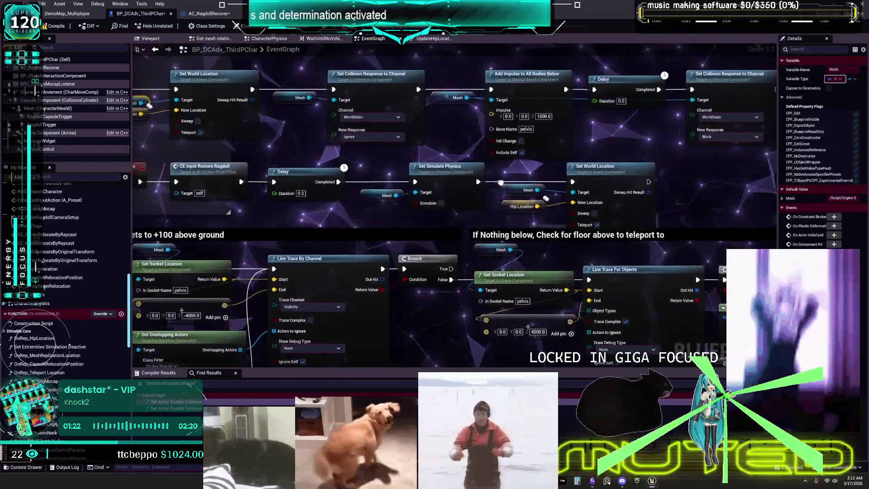
mouse_move(453, 204)
mouse_down()
mouse_move(437, 212)
mouse_move(475, 194)
mouse_move(449, 186)
mouse_up()
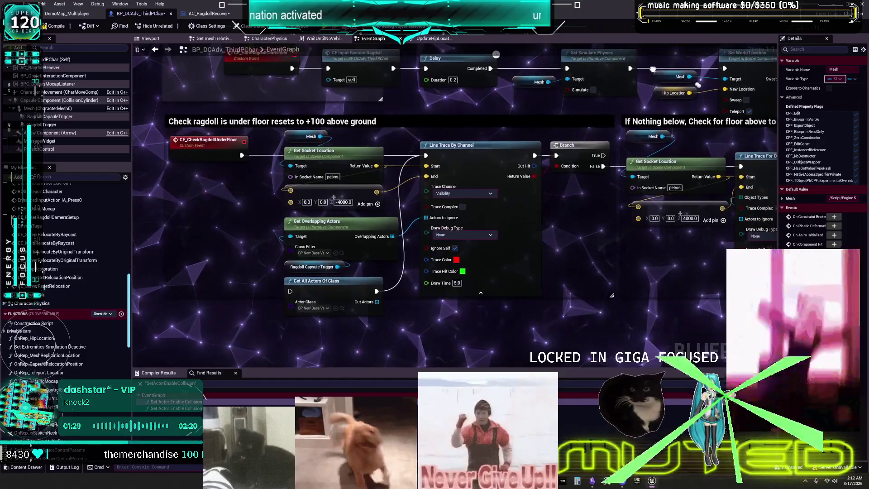
Step: Centre Pass through corrections and list references to the CE_SoftRagdollCorrection event
scroll(453, 204, down, 2)
mouse_move(460, 95)
mouse_down()
mouse_move(486, 238)
mouse_move(480, 232)
mouse_up()
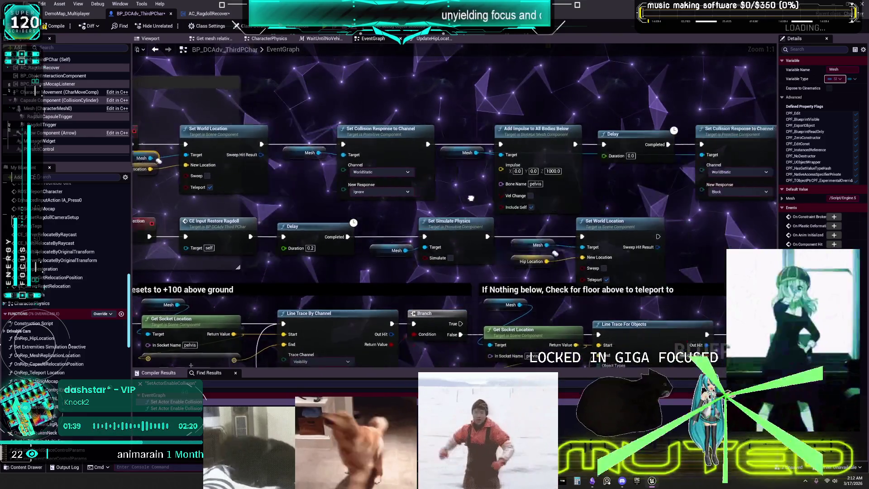
drag(471, 198, 386, 190)
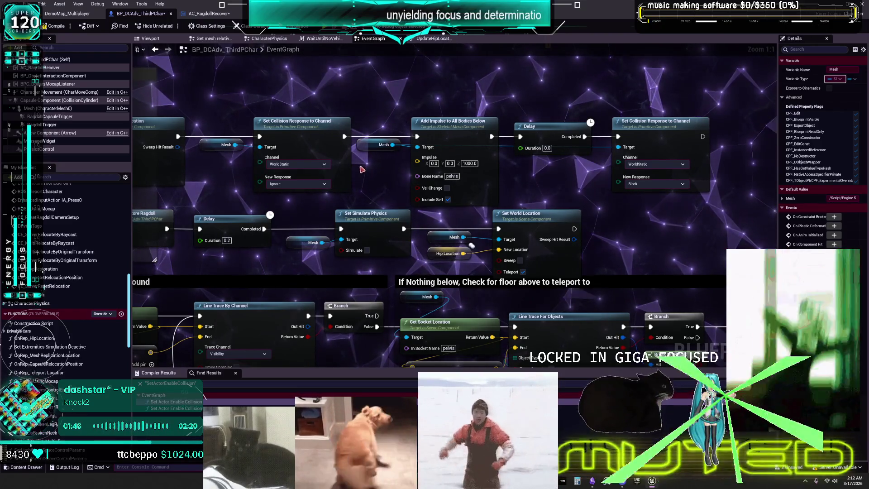
drag(362, 169, 546, 173)
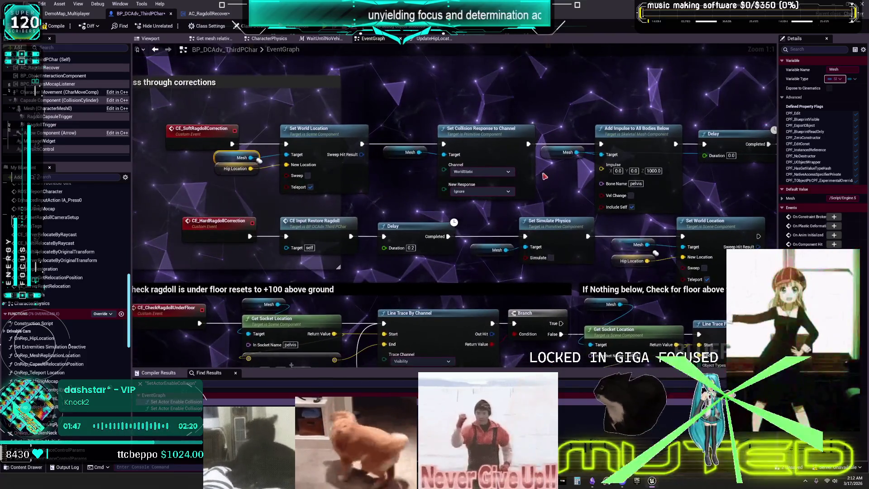
drag(259, 160, 332, 156)
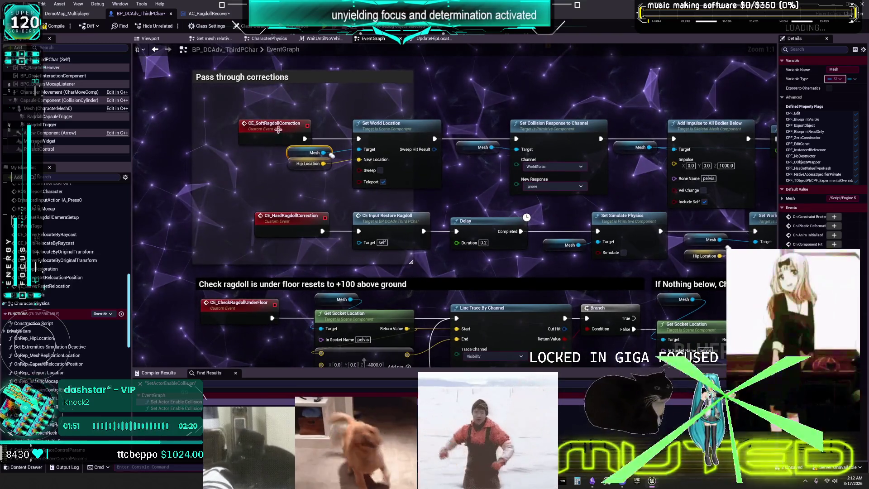
click(317, 203)
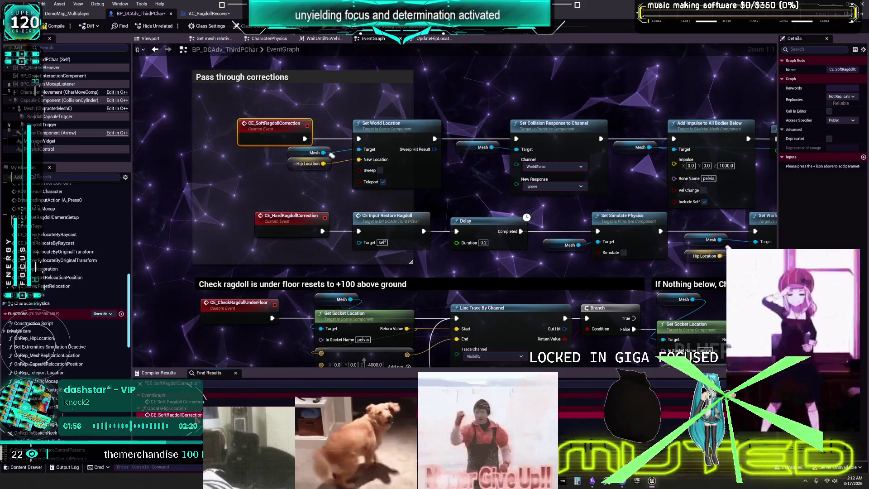
Step: Jump to the soft correction call in UpdateHipLocation and review its floor-check and Apply floor corrections sections
double_click(177, 415)
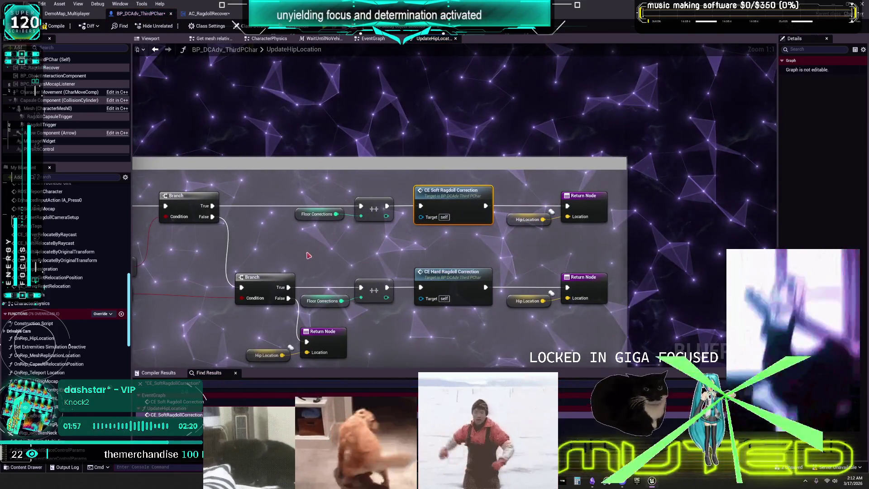
drag(297, 257, 514, 236)
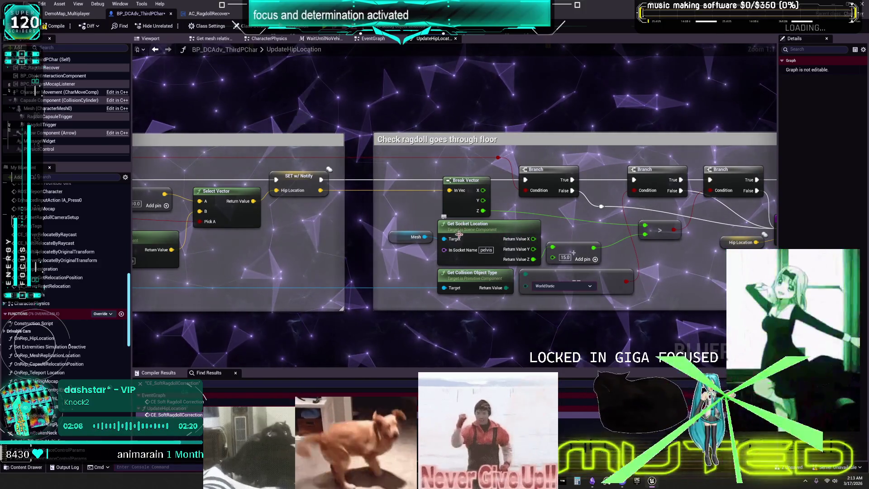
drag(369, 233, 556, 226)
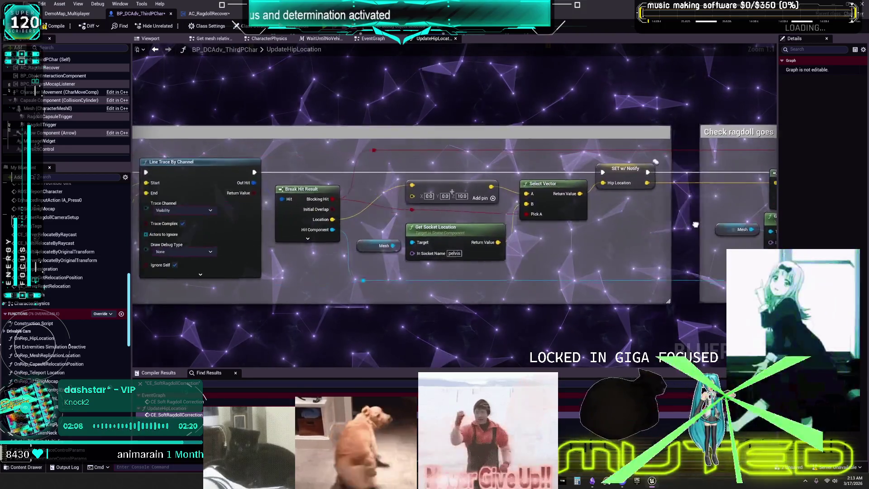
drag(253, 213, 452, 208)
mouse_move(190, 199)
mouse_down()
mouse_move(337, 196)
mouse_move(306, 201)
mouse_up()
drag(393, 213, 199, 217)
mouse_move(444, 217)
mouse_down()
mouse_move(199, 221)
mouse_move(199, 231)
mouse_up()
drag(479, 236, 198, 241)
drag(309, 240, 195, 240)
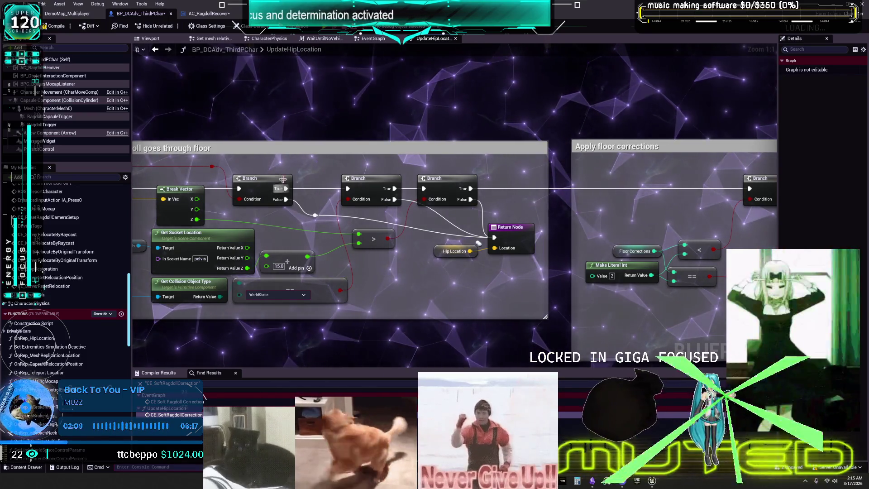
Step: Frame the UpdateHipLocation graph, zoom into Apply floor corrections and select the Floor Corrections getter
scroll(279, 182, down, 4)
drag(452, 192, 417, 175)
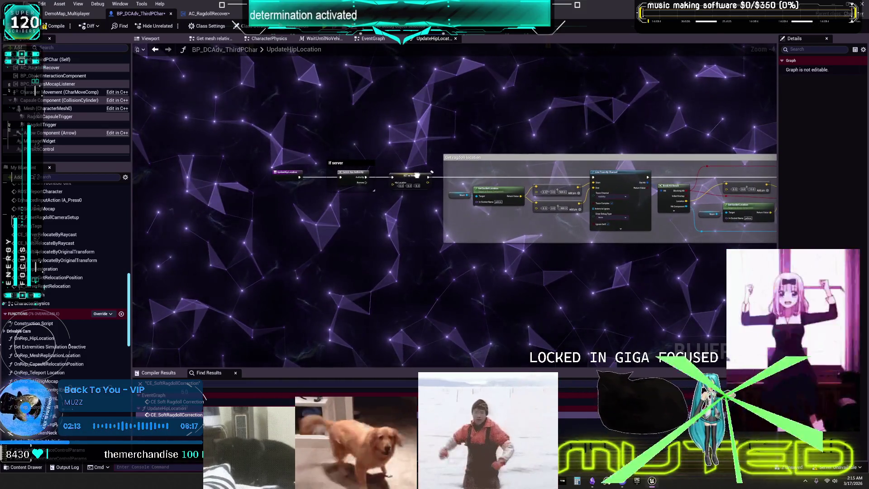
drag(235, 183, 543, 181)
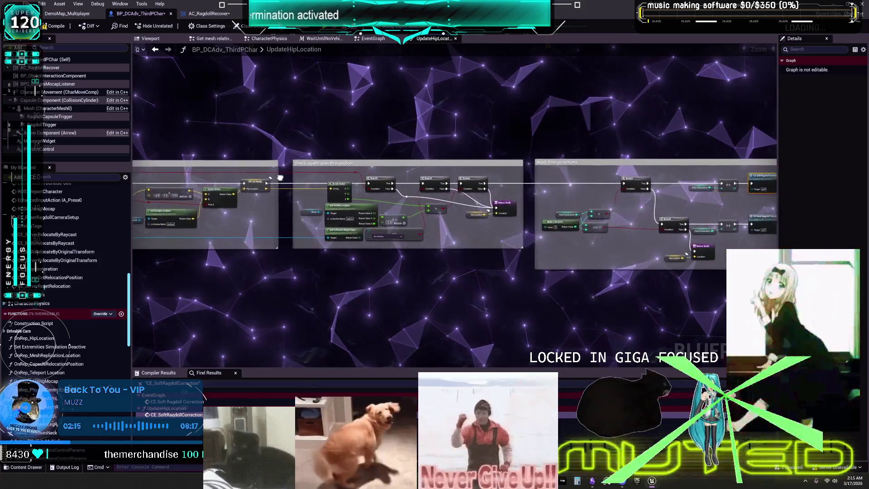
drag(282, 178, 494, 188)
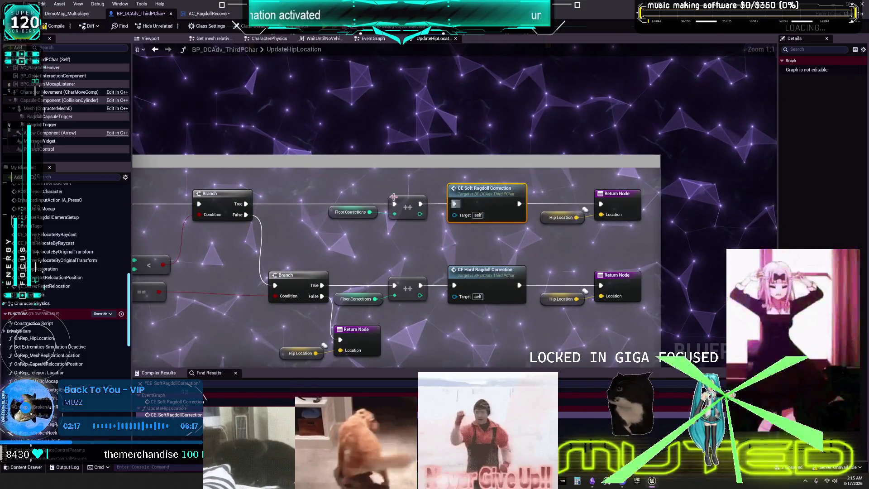
key(Home)
drag(693, 226, 433, 200)
scroll(433, 199, up, 2)
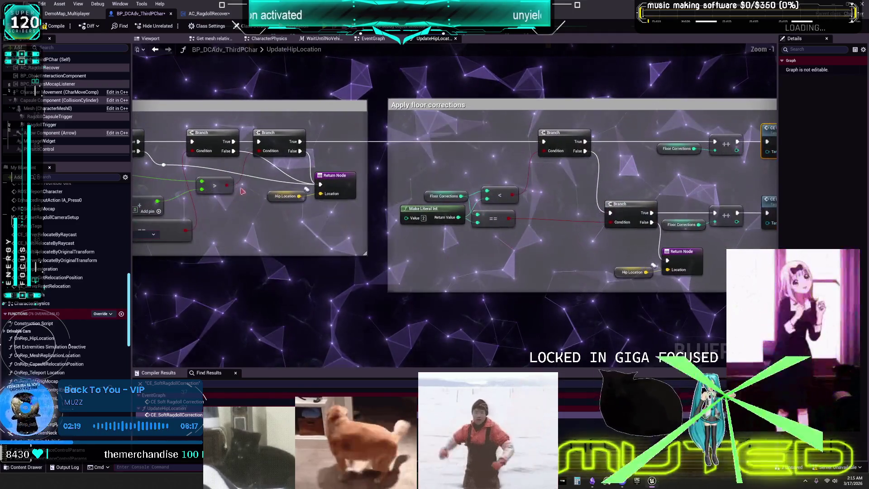
click(433, 199)
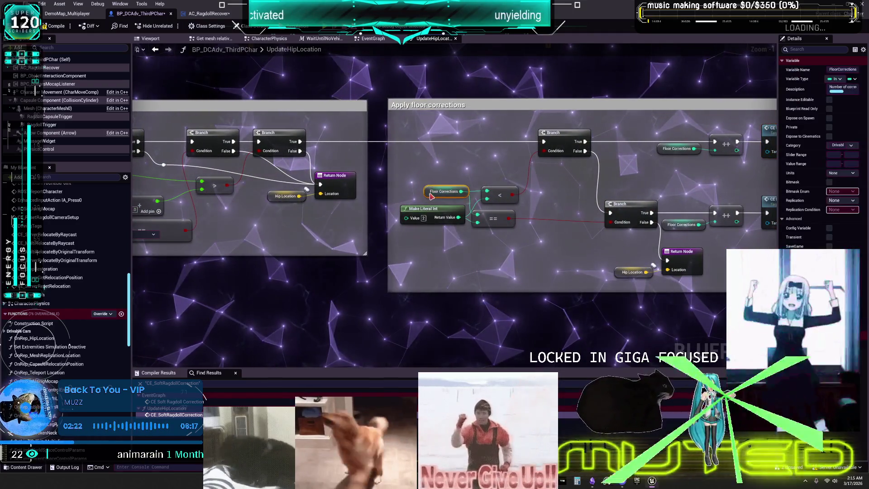
drag(729, 195, 542, 192)
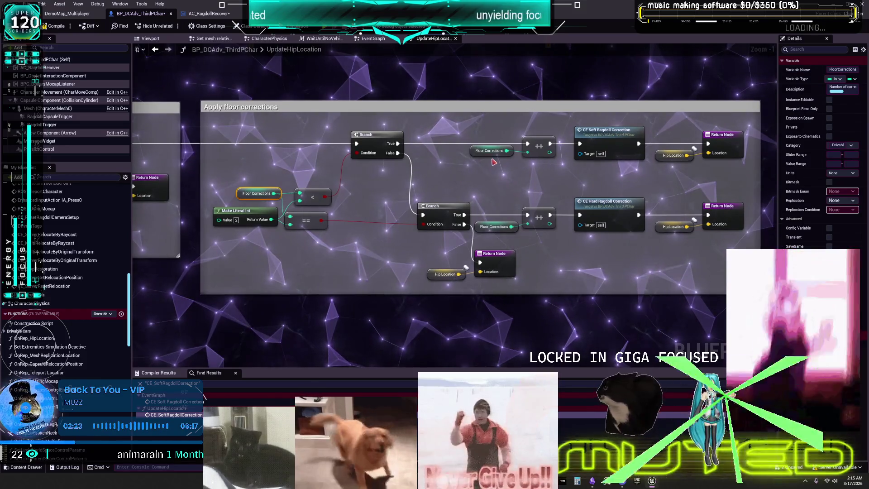
right_click(480, 150)
Step: Find references to Floor Corrections and jump to its getter nodes feeding the comparisons
mouse_move(498, 278)
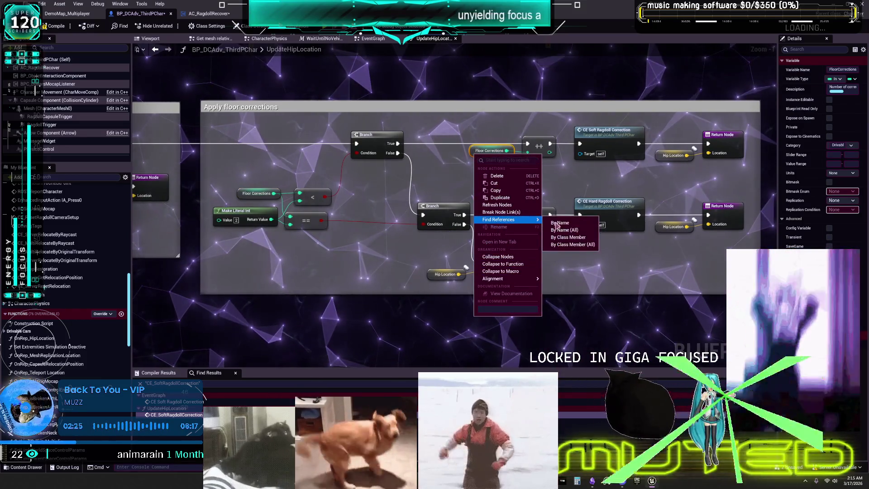
key(Escape)
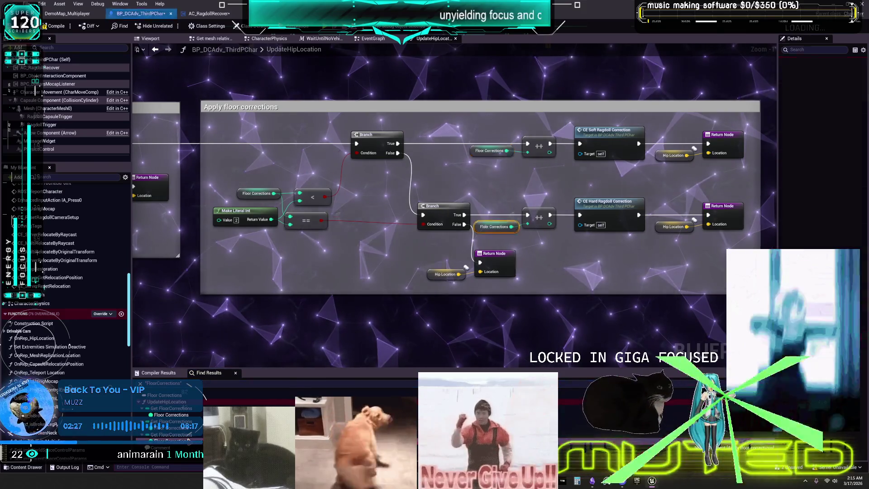
click(495, 226)
scroll(495, 227, up, 1)
click(171, 414)
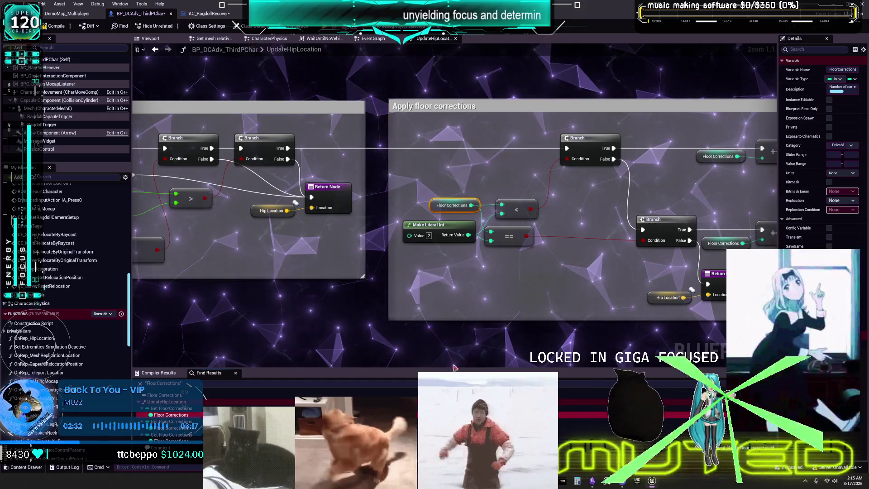
scroll(444, 365, down, 2)
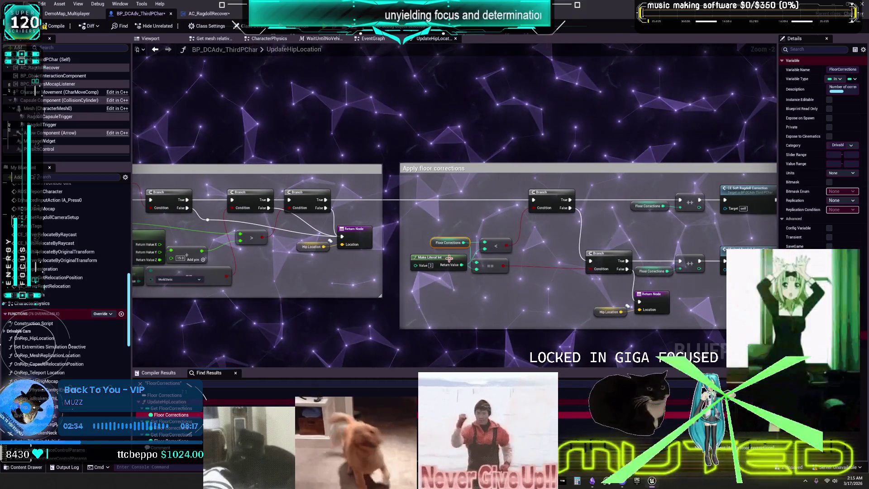
drag(604, 224, 549, 210)
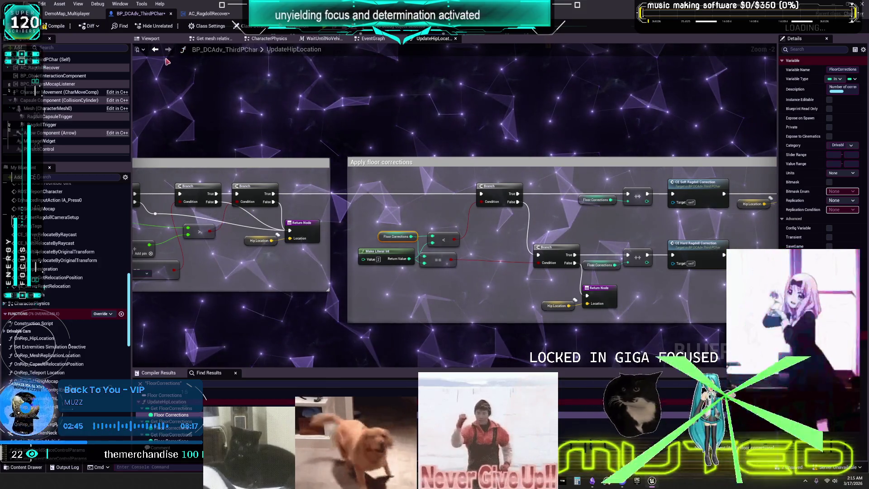
Step: Step back through earlier graph views with the history back arrow
scroll(326, 173, down, 3)
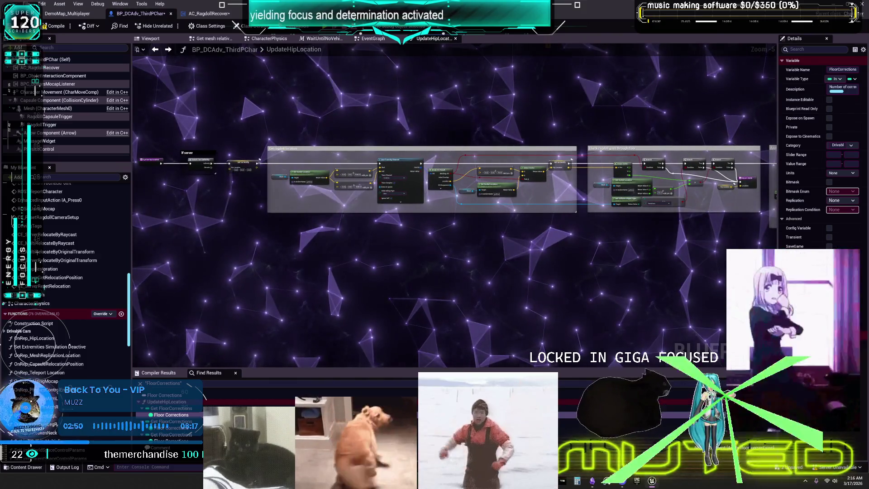
click(168, 50)
click(155, 50)
click(155, 50)
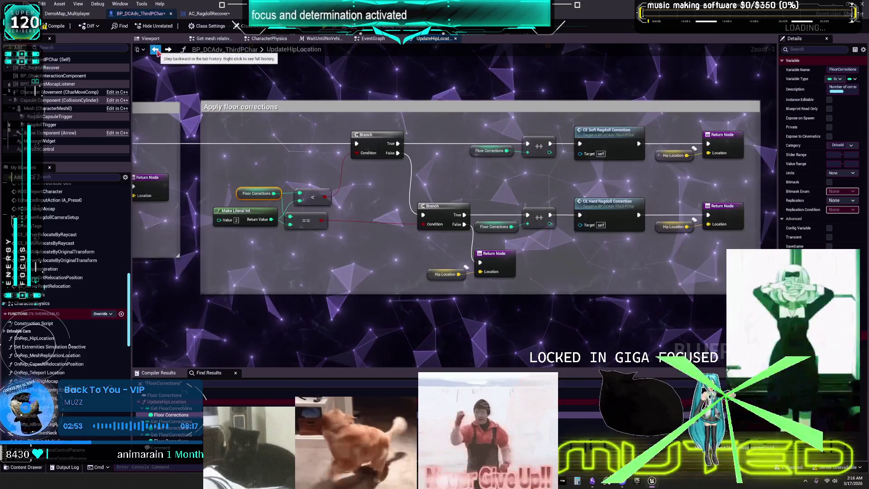
Step: Go back to the EventGraph and bring the Pass through corrections section into view
click(155, 50)
right_click(155, 50)
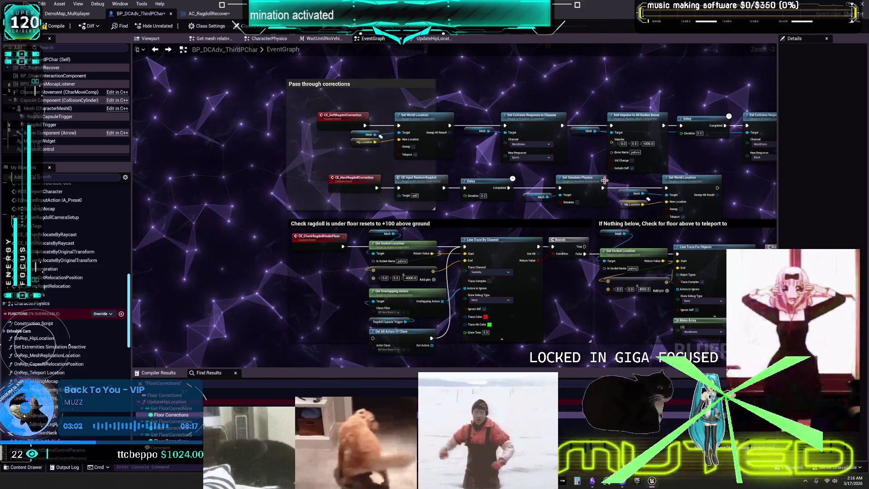
drag(601, 188, 399, 177)
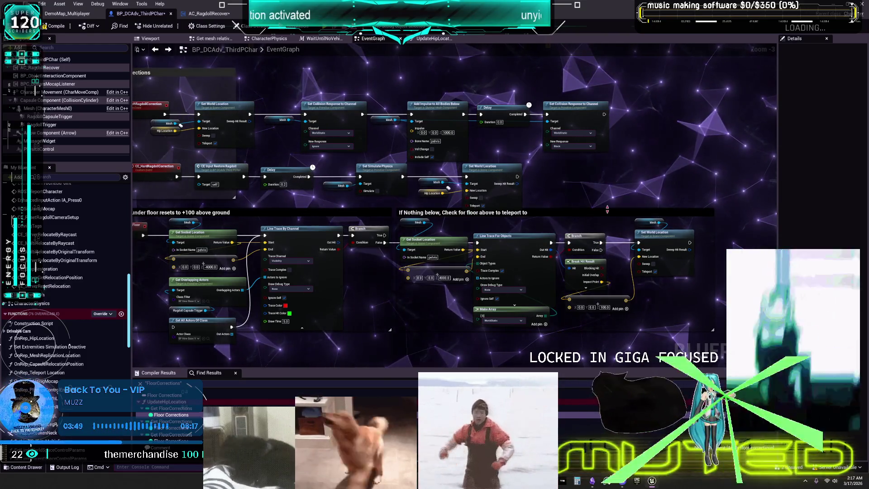
drag(177, 170, 490, 182)
scroll(490, 181, down, 7)
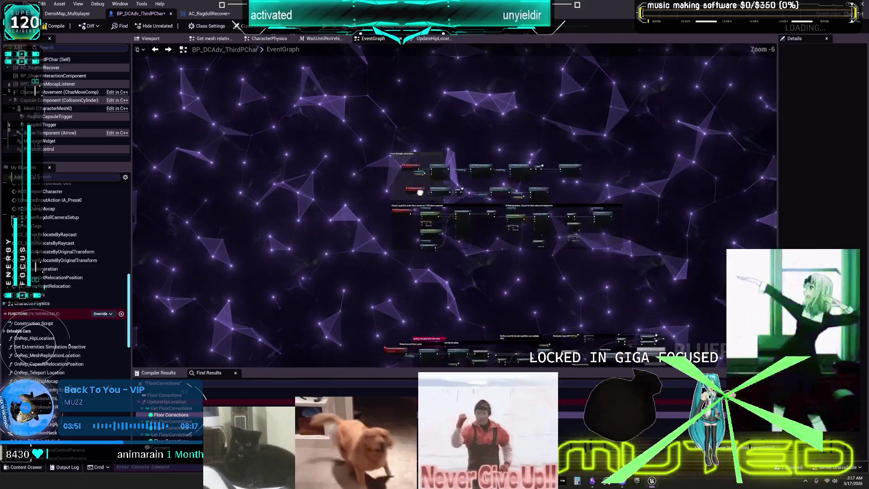
Step: Pan and zoom across the EventGraph to locate the Pass through corrections group
scroll(515, 243, up, 10)
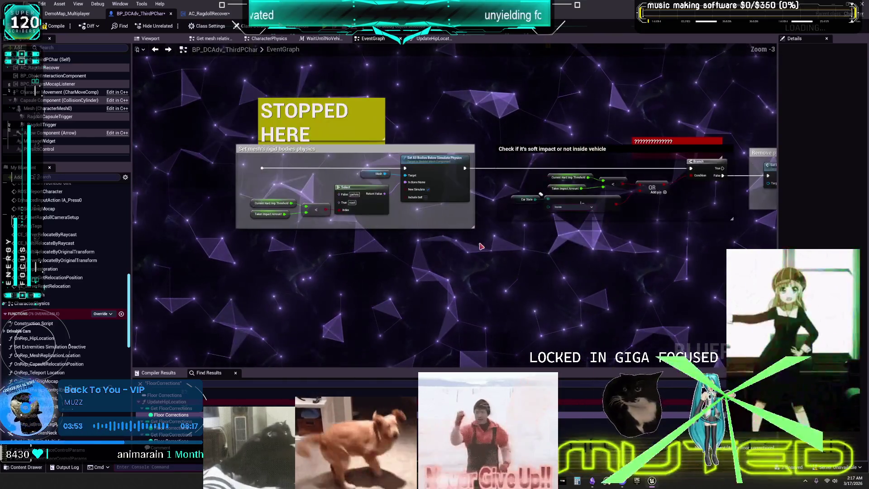
drag(641, 235, 400, 219)
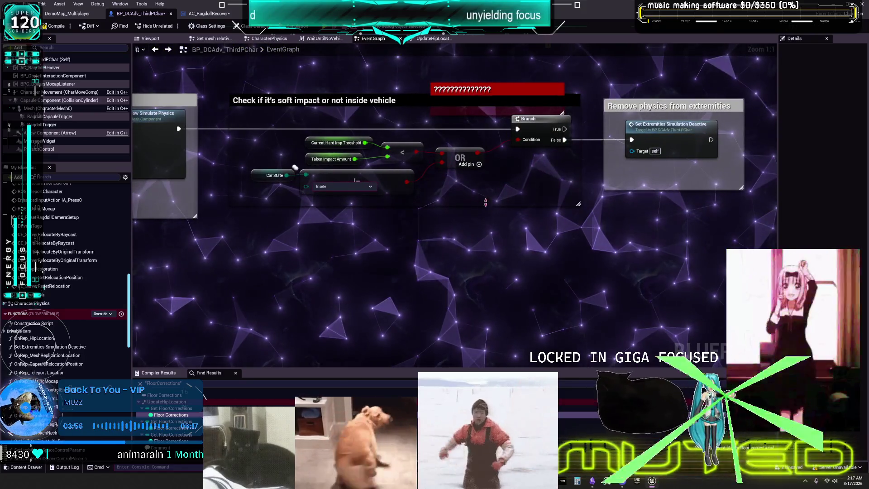
scroll(562, 212, down, 4)
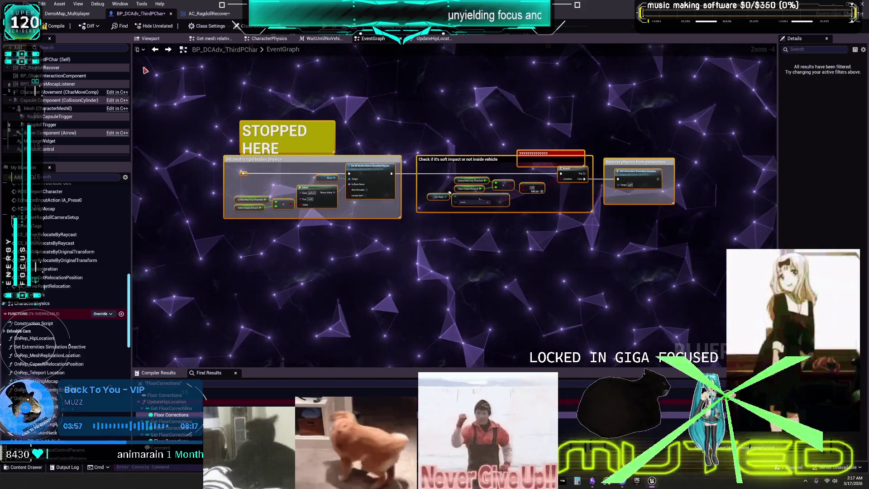
scroll(534, 290, down, 4)
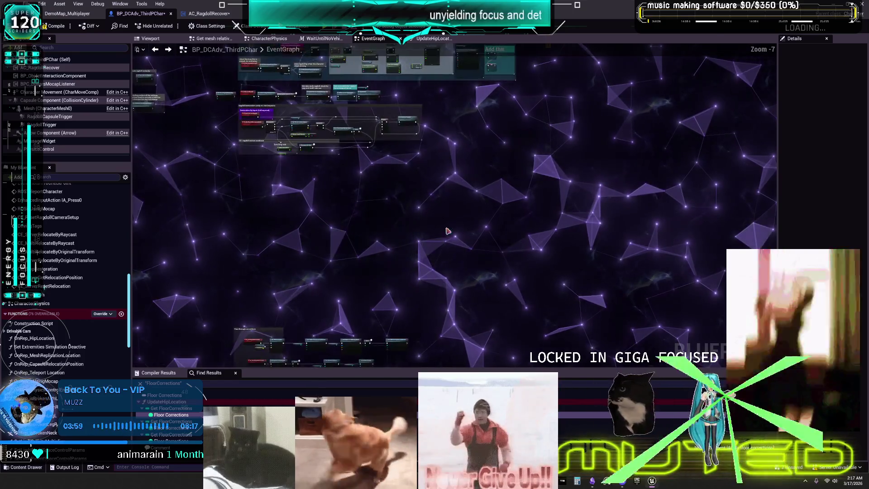
scroll(534, 289, down, 1)
mouse_move(535, 290)
mouse_down()
mouse_move(502, 262)
mouse_move(481, 216)
mouse_up()
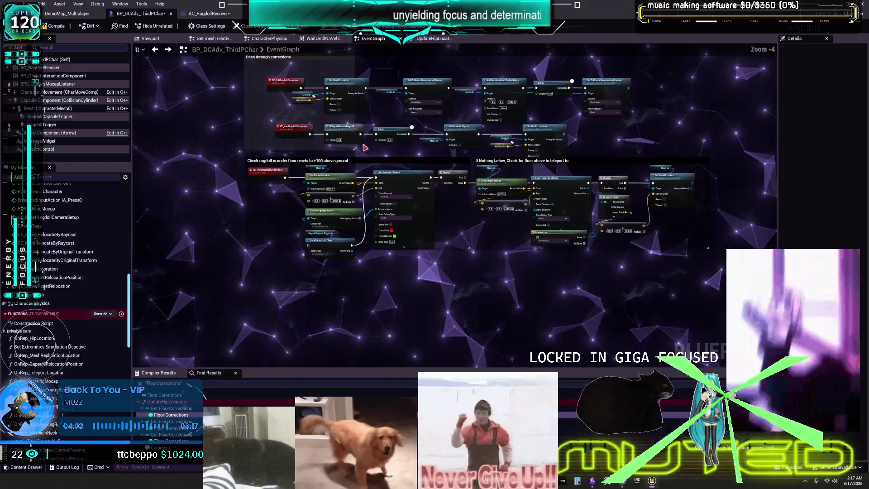
drag(355, 153, 377, 227)
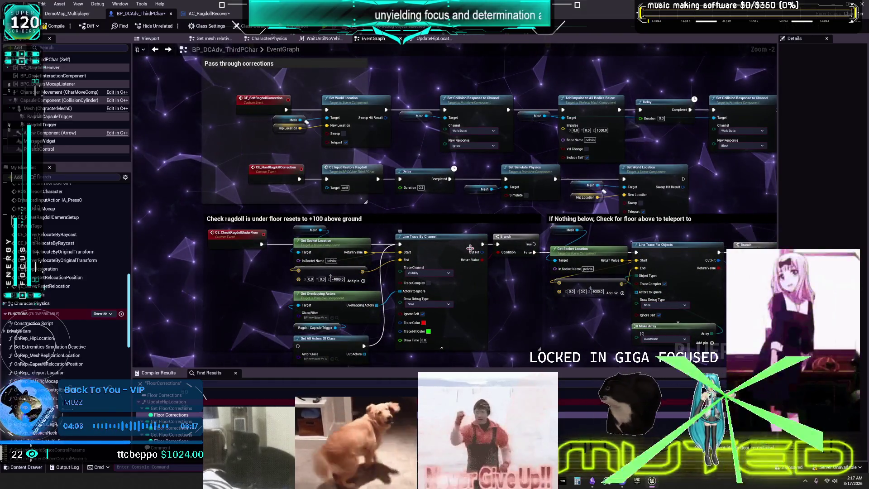
Step: Inspect the correction node chain, then remove the Pass through corrections group and its nodes
drag(533, 246, 407, 203)
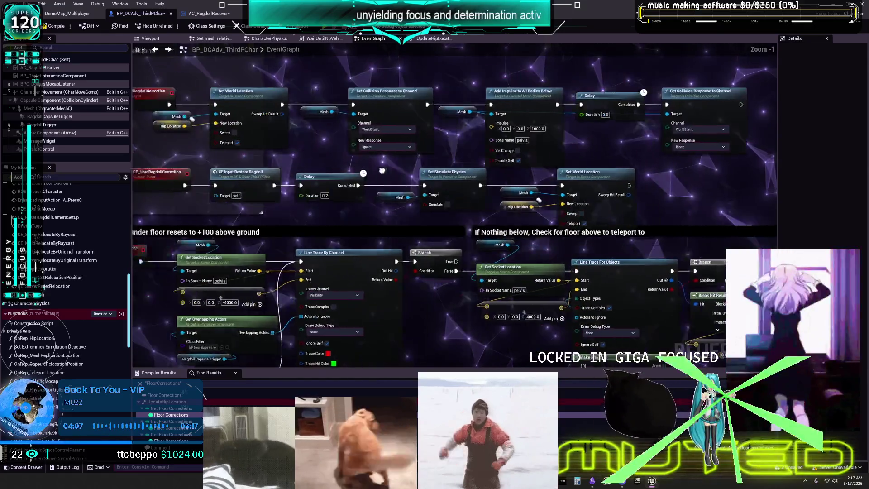
scroll(359, 180, up, 1)
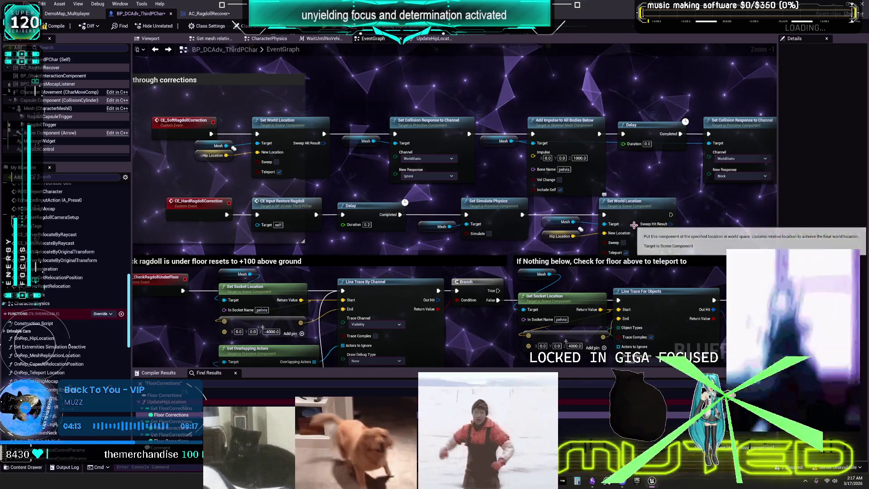
drag(536, 157, 434, 201)
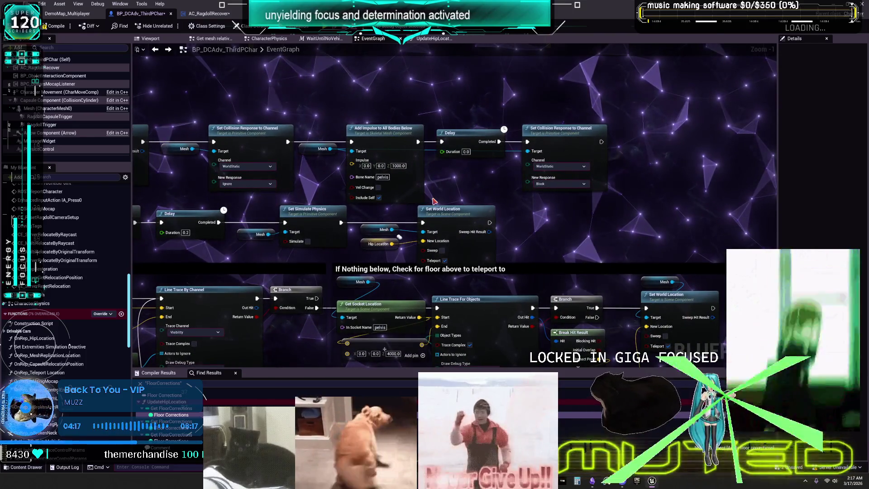
drag(225, 191, 447, 191)
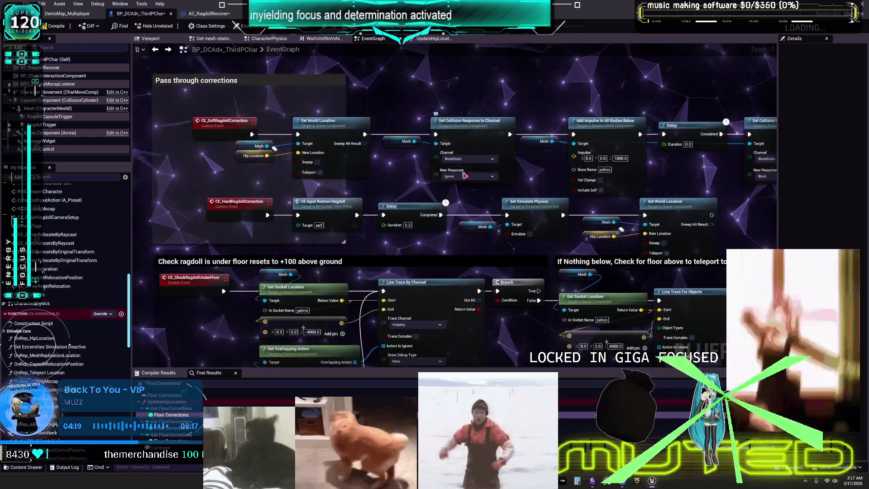
mouse_move(526, 334)
mouse_down()
mouse_move(412, 230)
mouse_move(344, 232)
mouse_up()
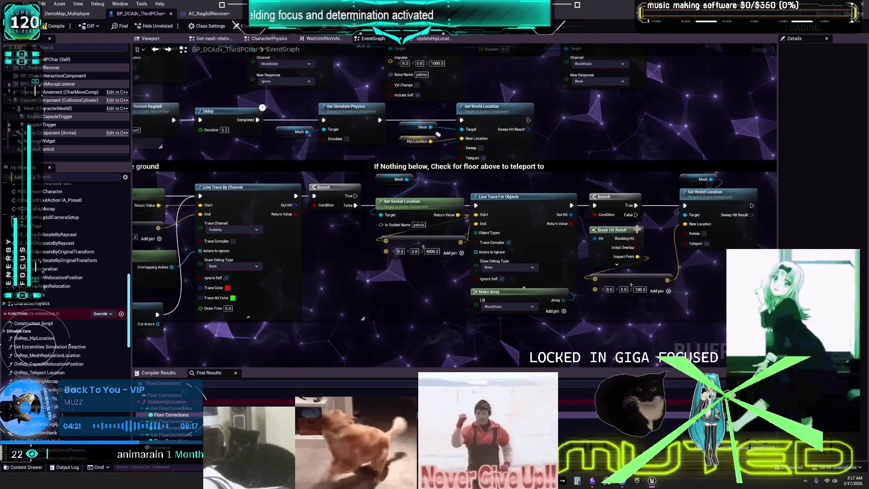
mouse_move(451, 224)
mouse_down()
mouse_move(614, 217)
mouse_move(601, 213)
mouse_up()
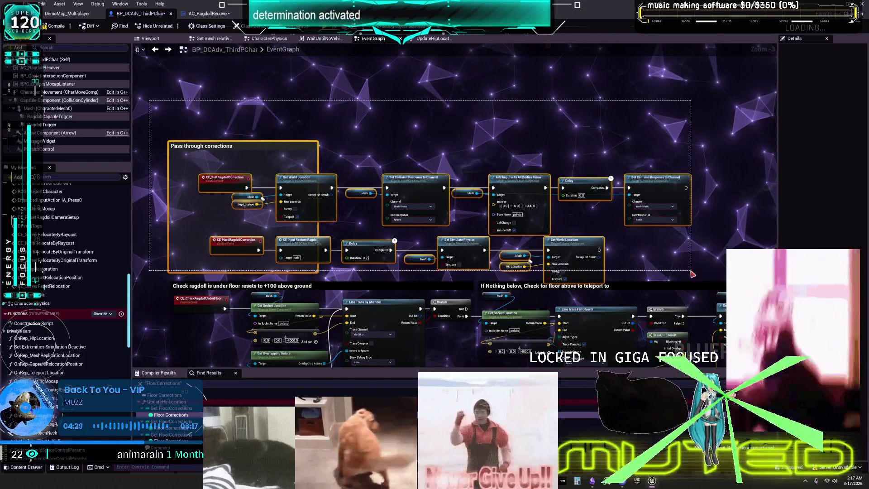
key(Delete)
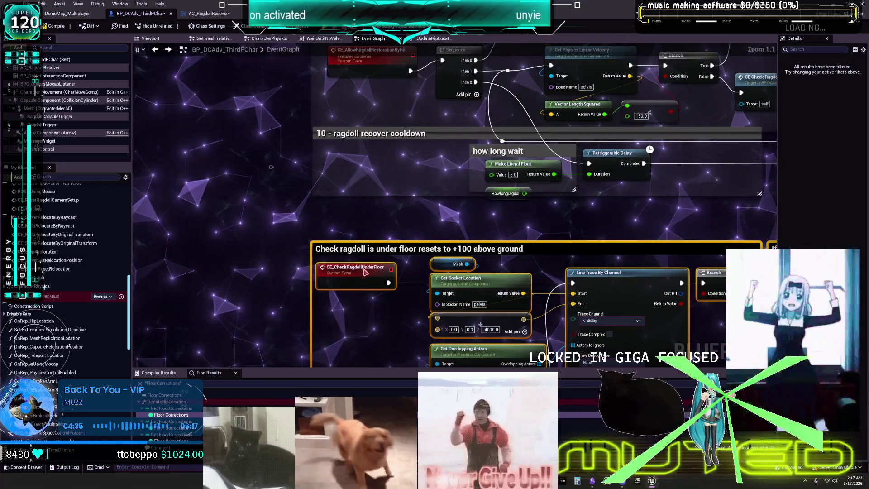
Step: Zoom around the cleared graph area and add a new empty comment box with C
scroll(475, 195, down, 5)
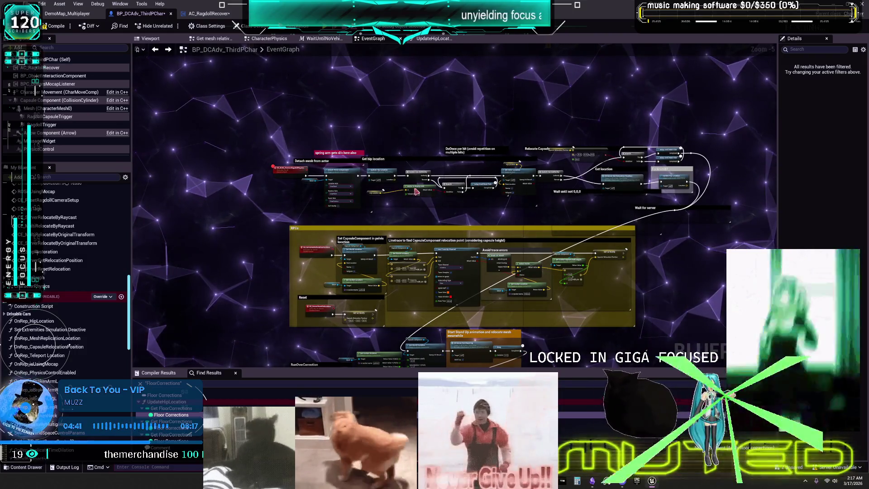
scroll(278, 241, up, 1)
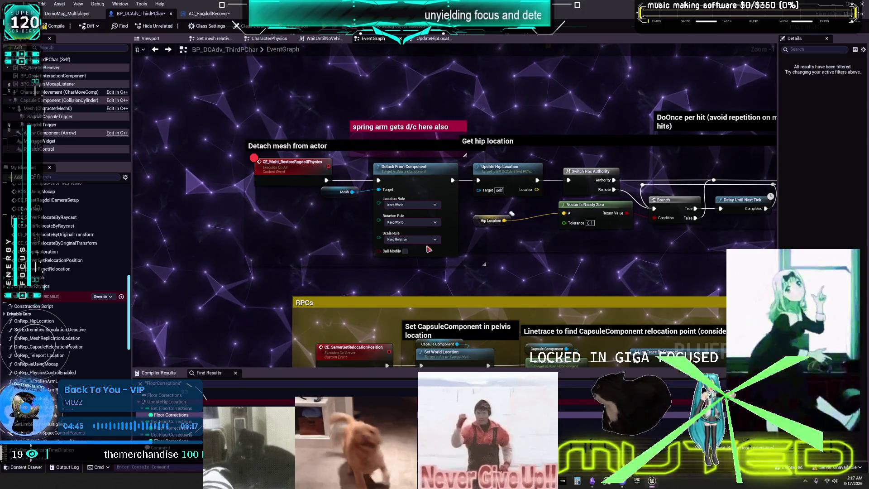
scroll(511, 213, down, 3)
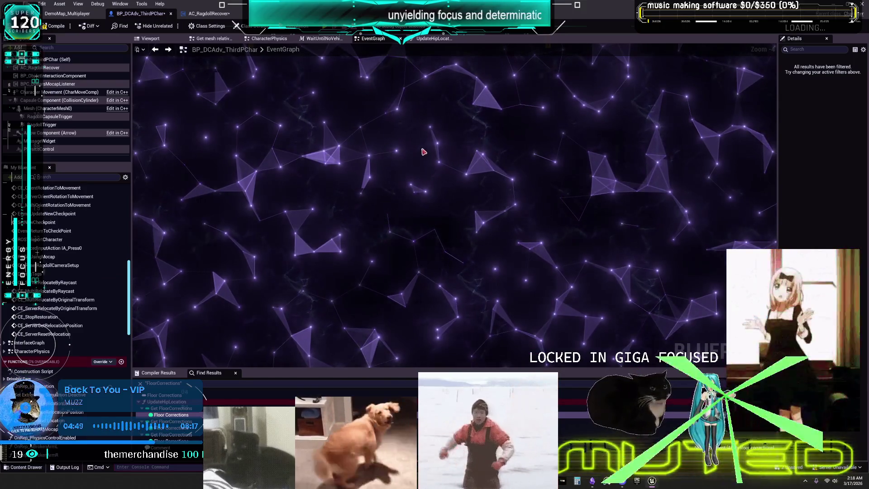
key(c)
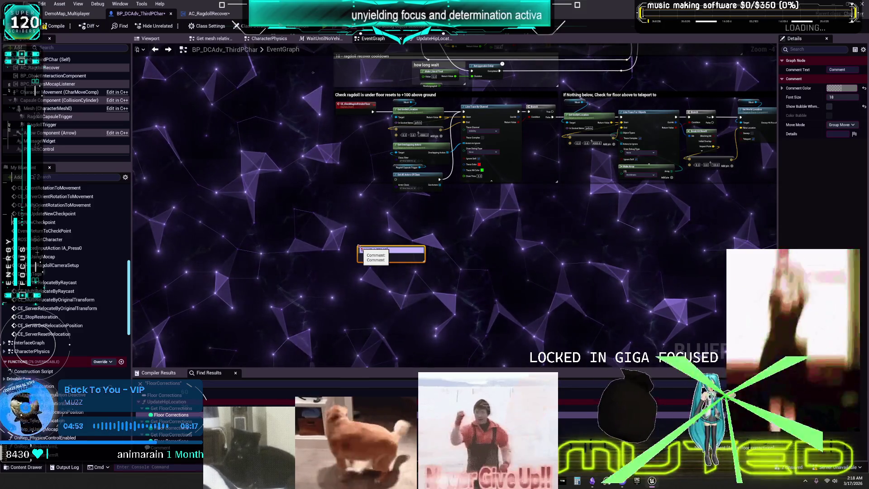
Step: Title the comment 'MAKE A TEMP TELEPORT LOCATIOON FOR WHEN RAGDOLLING INCASE YOU CLIP THROUGH THE FLOOR'
text(IF FAIL TEL)
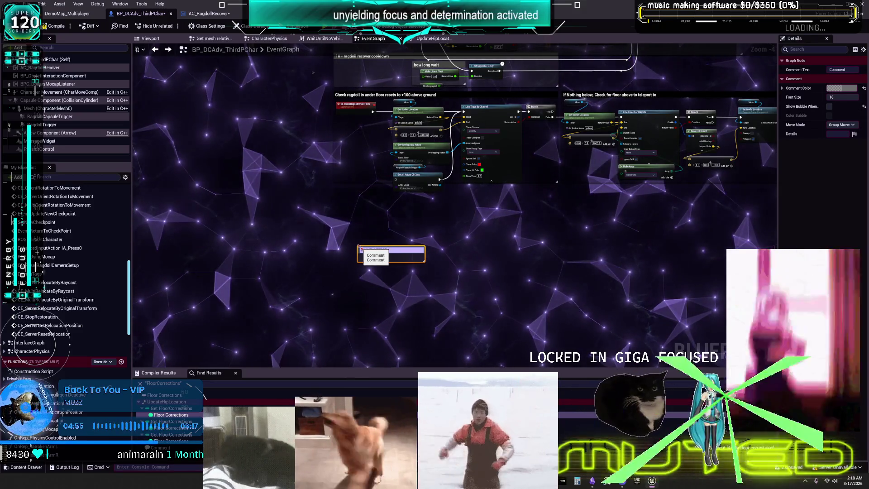
key(BackSpace)
key(BackSpace)
key(BackSpace)
text(ELEPORT)
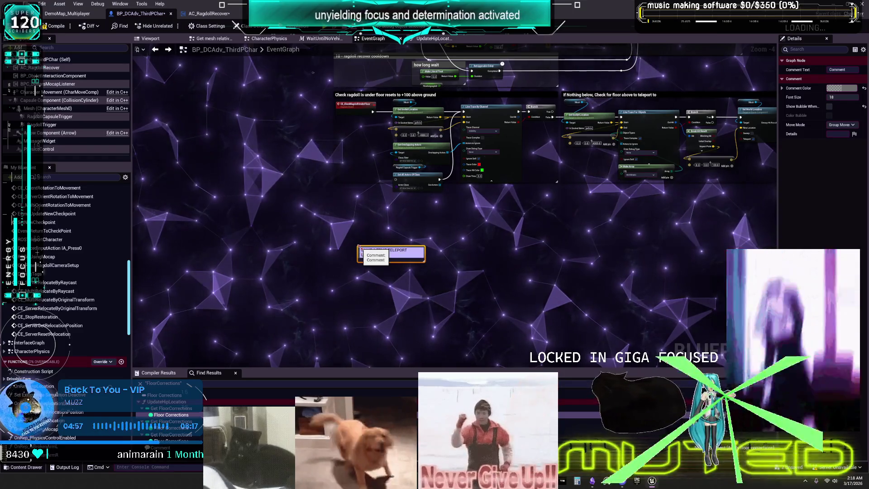
text(WHEN RAGDOLL)
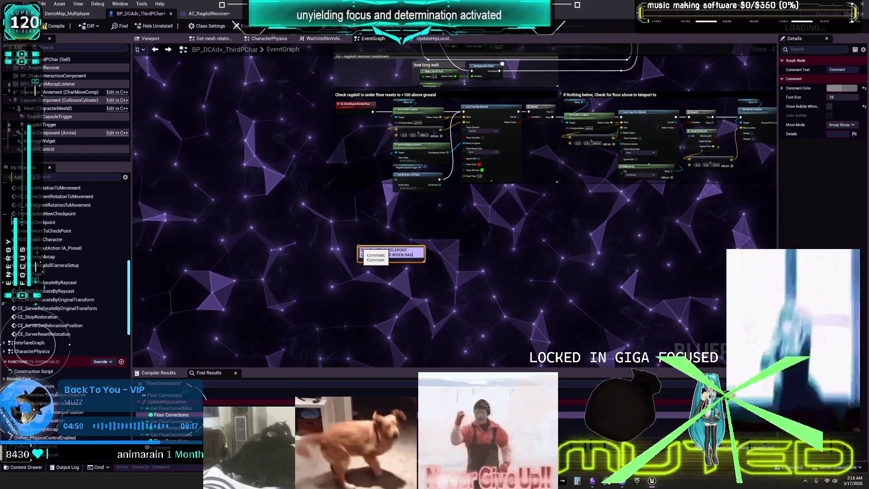
key(BackSpace)
key(BackSpace)
key(BackSpace)
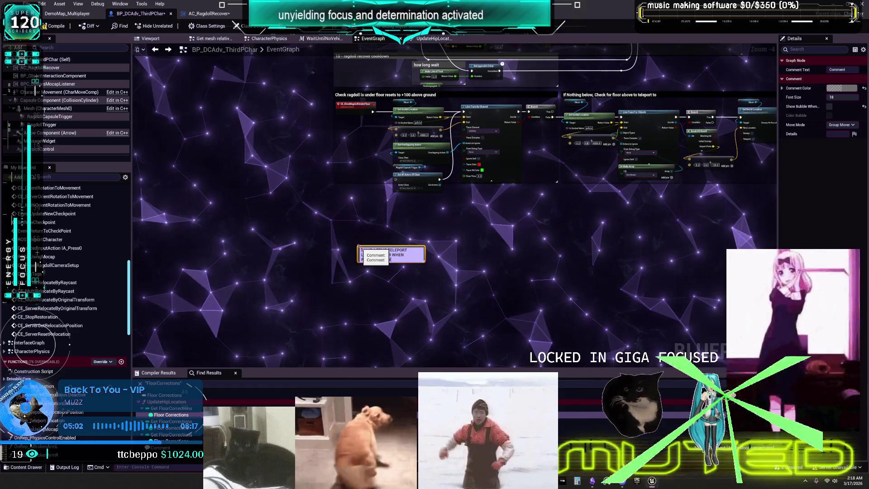
text(CASE YOUCLIP FL)
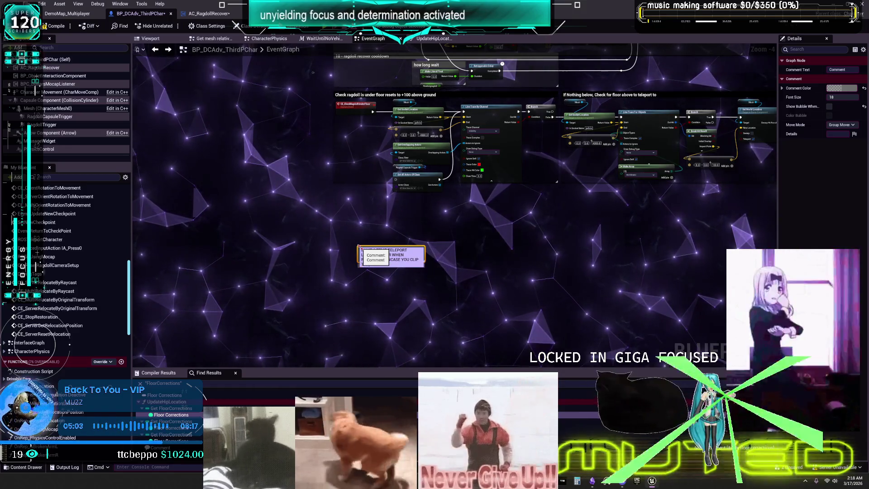
text(OOR)
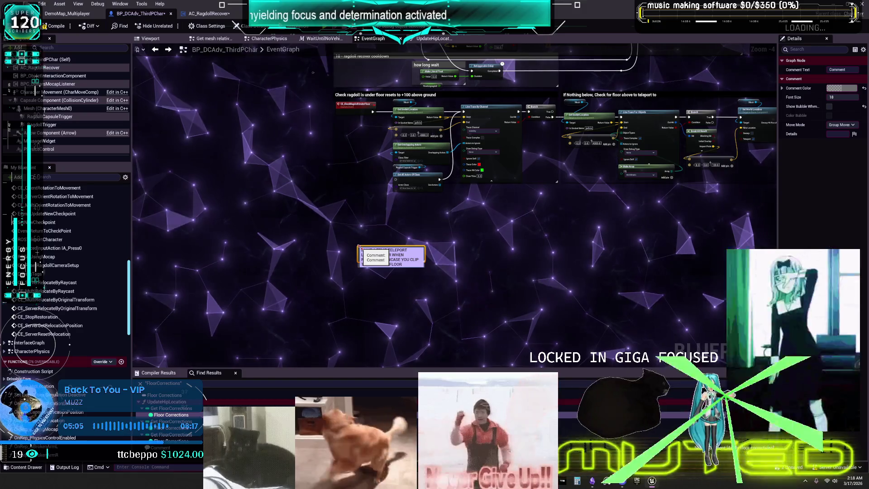
click(428, 170)
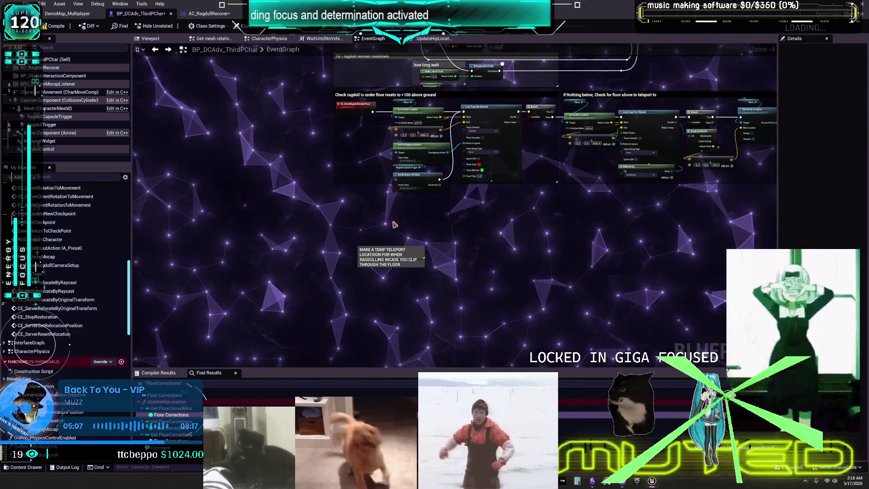
Step: Set the comment's font size to 39 and widen it so the text fits
click(389, 256)
click(842, 104)
text(25)
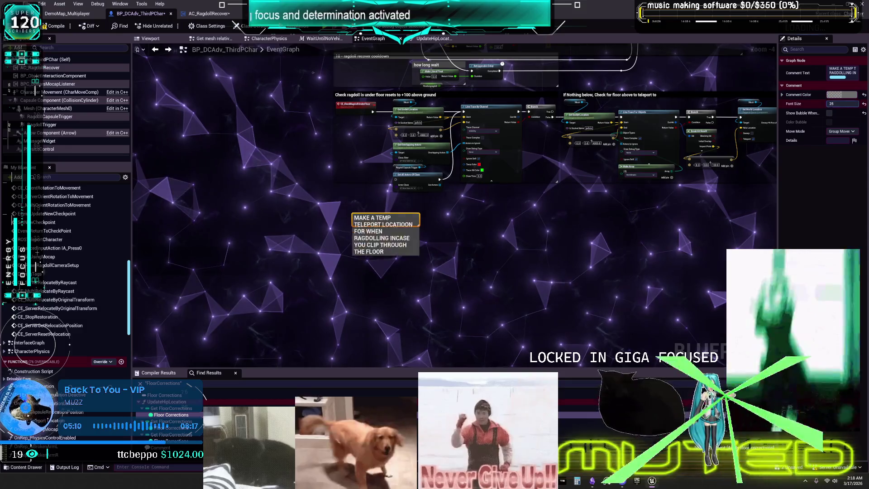
text(39)
key(Return)
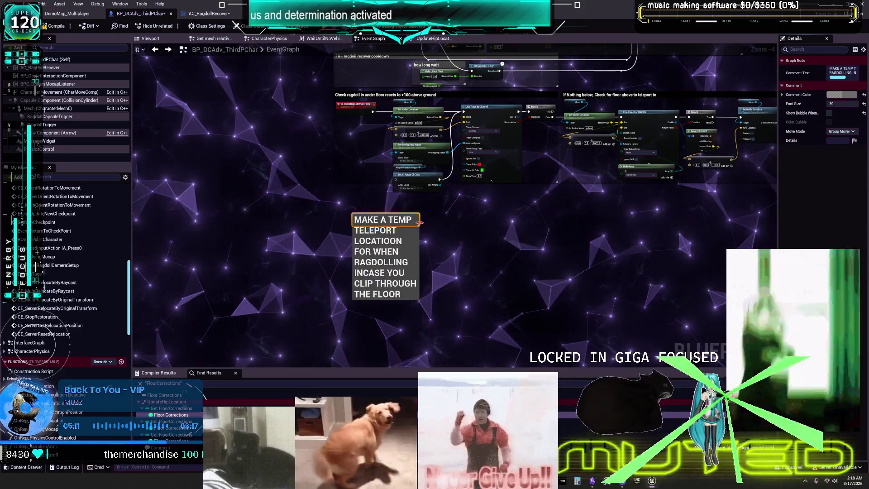
drag(420, 222, 647, 224)
scroll(664, 237, down, 10)
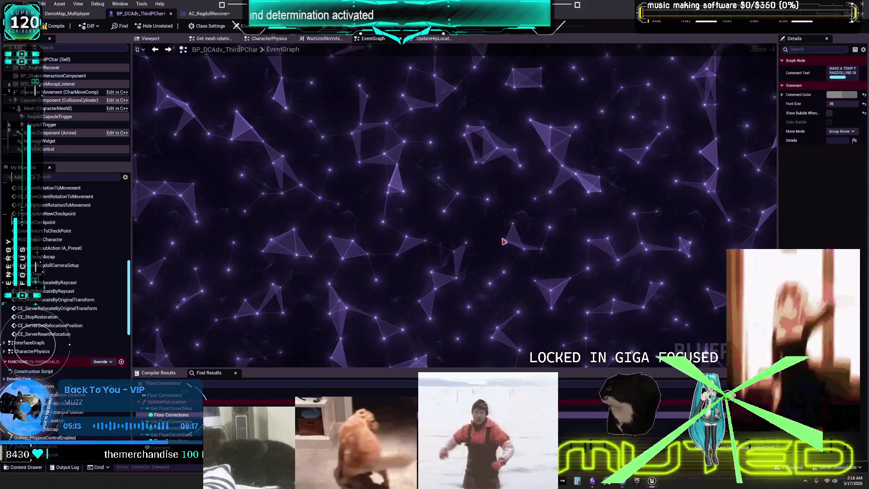
scroll(235, 201, up, 4)
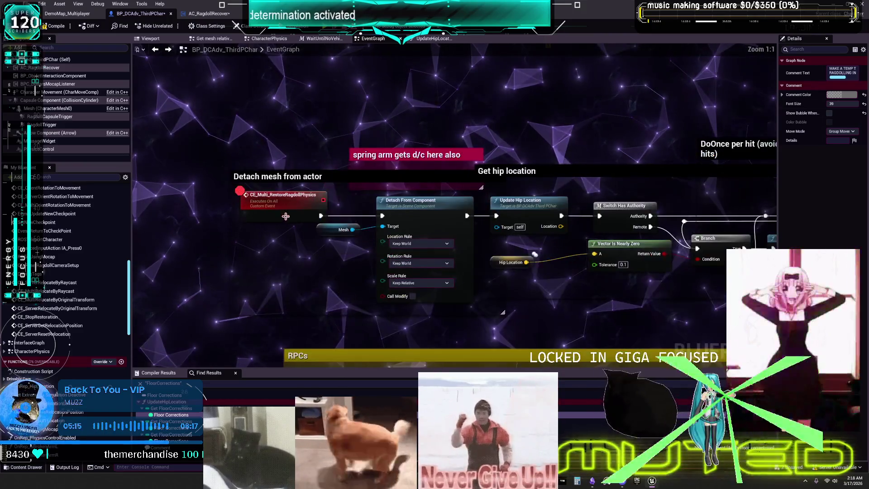
right_click(283, 201)
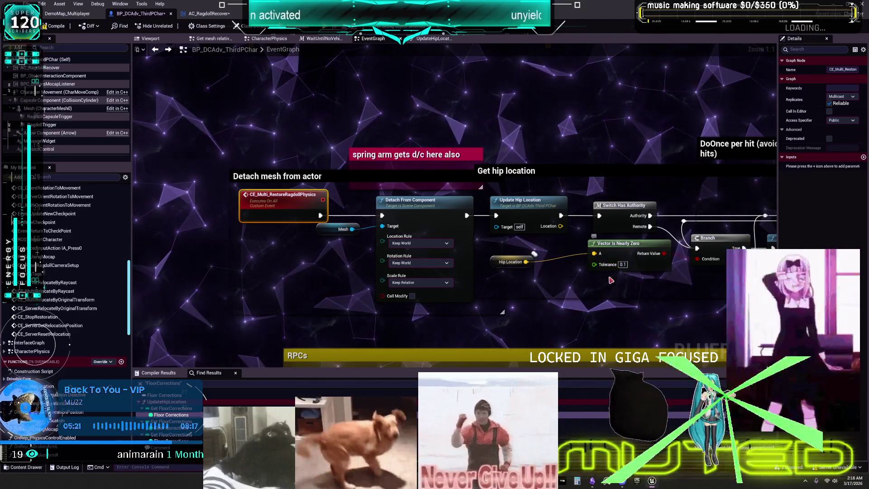
drag(610, 280, 399, 283)
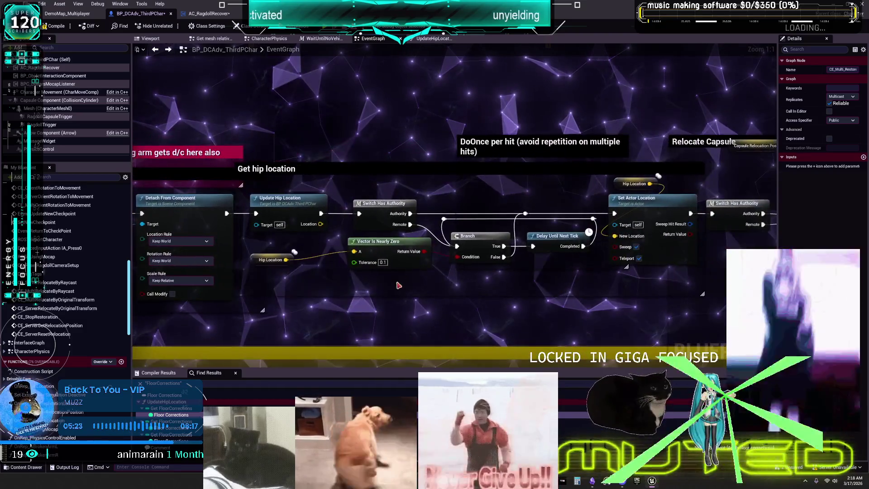
mouse_move(285, 210)
mouse_down()
mouse_move(301, 69)
mouse_move(444, 77)
mouse_move(416, 217)
mouse_up()
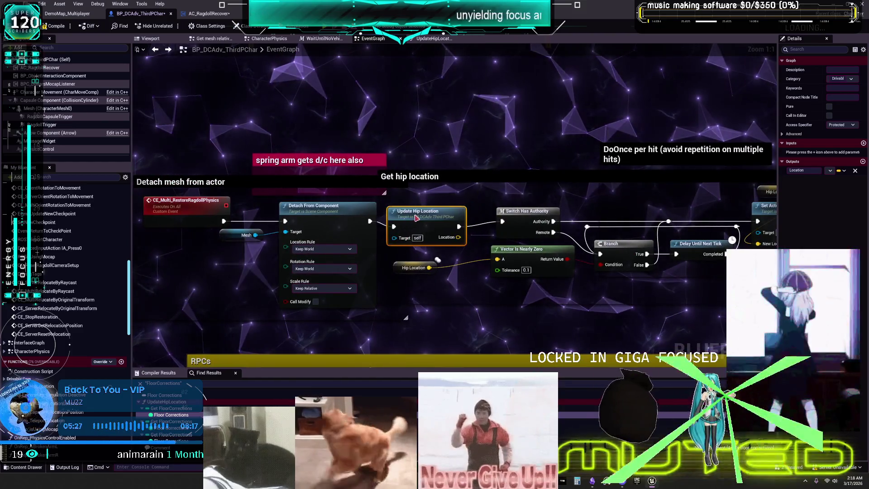
drag(771, 178, 385, 159)
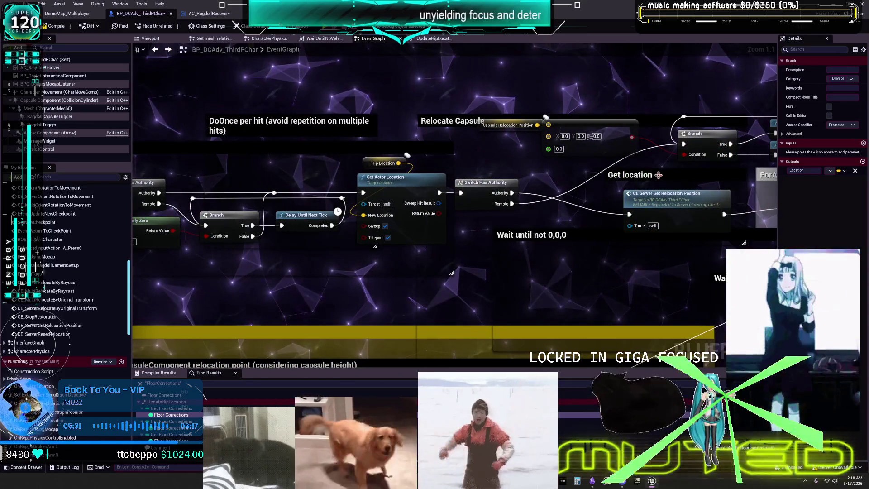
drag(659, 178, 431, 169)
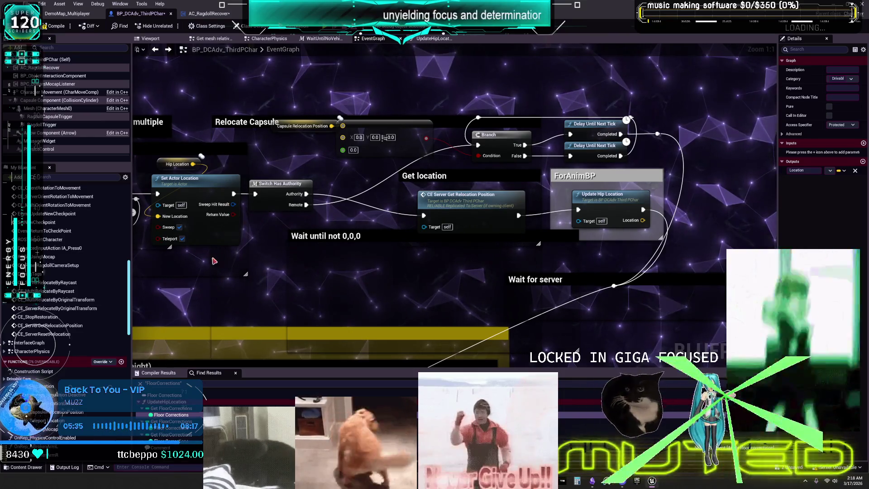
double_click(455, 201)
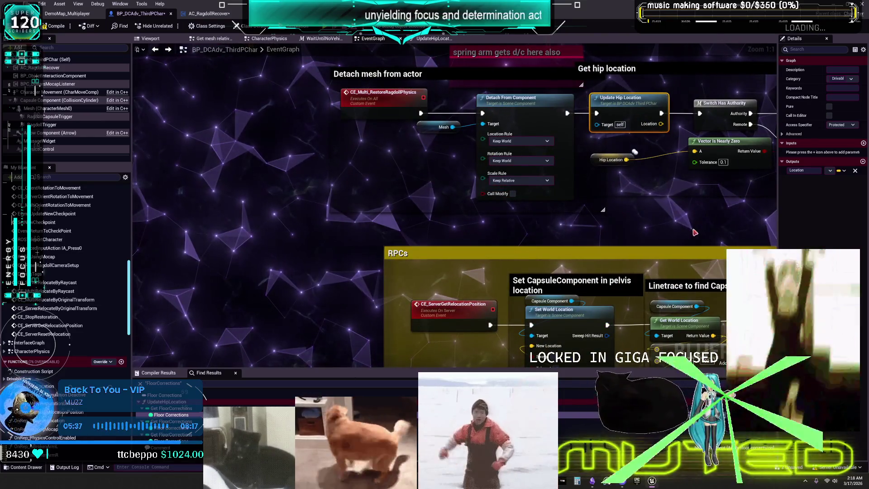
drag(676, 311, 530, 177)
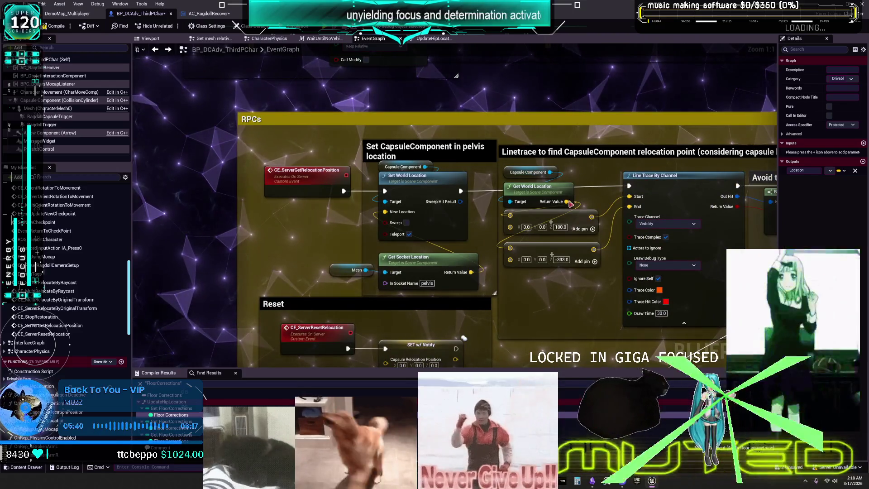
scroll(456, 172, down, 4)
mouse_move(456, 174)
mouse_down()
mouse_move(466, 146)
mouse_move(436, 271)
mouse_move(436, 264)
mouse_move(383, 276)
mouse_up()
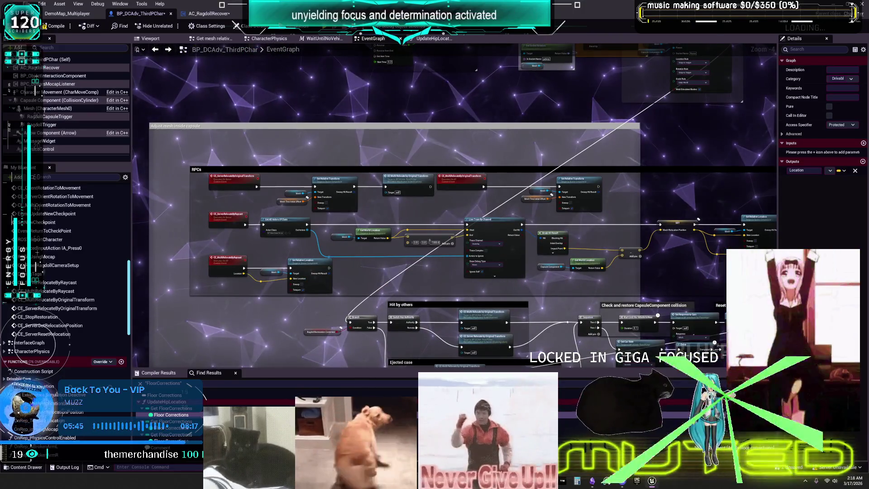
drag(334, 238, 344, 105)
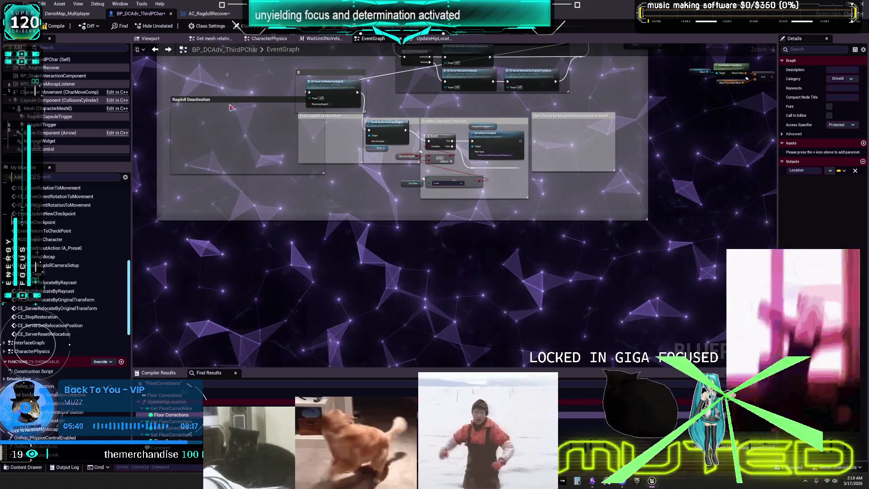
Step: Inspect the Ragdoll Deactivation, Ejected case, Hit by others and reset camera node groups
click(190, 99)
scroll(423, 115, up, 4)
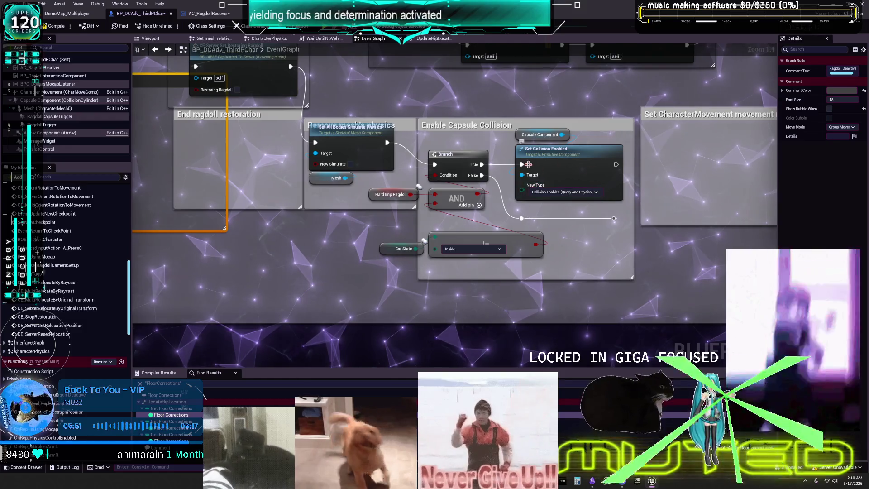
drag(354, 98, 428, 210)
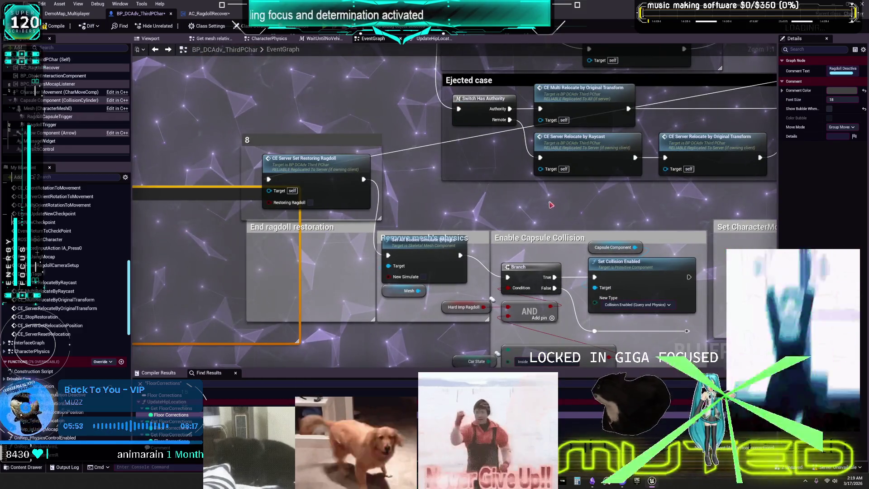
mouse_move(790, 84)
mouse_down()
mouse_move(483, 129)
mouse_move(491, 259)
mouse_up()
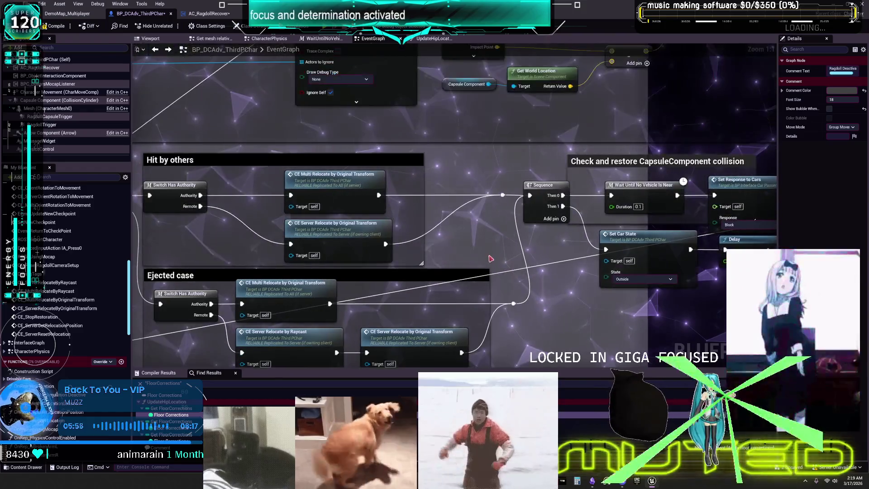
drag(543, 256, 451, 207)
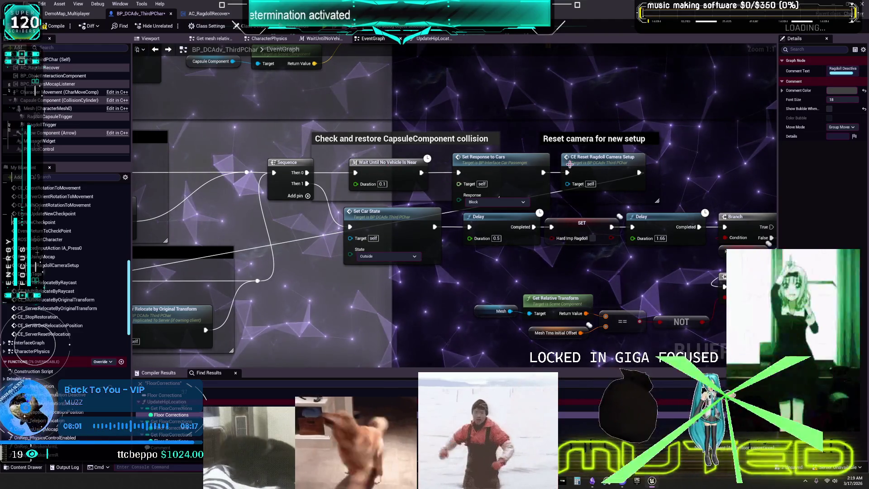
Step: Visit the CE_ResetRagdollCameraSetup definition, then select the capsule collision and reset camera groups
double_click(636, 171)
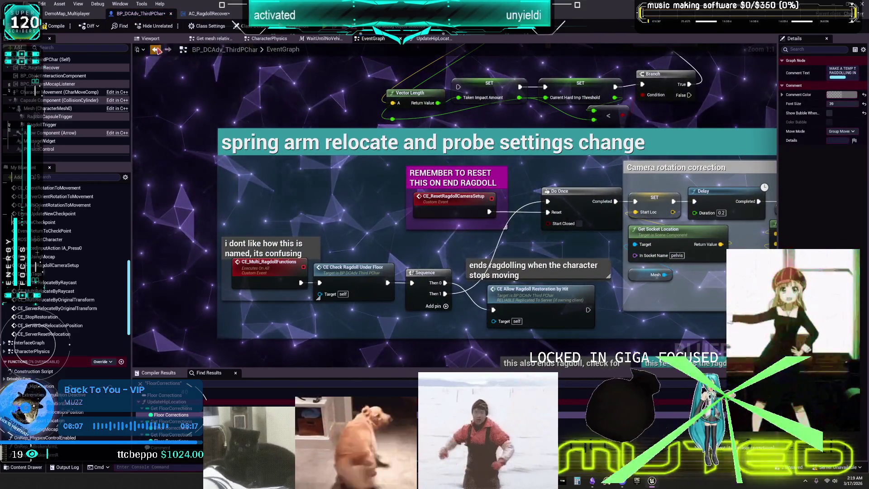
key(alt+Left)
mouse_move(410, 164)
mouse_down()
mouse_move(306, 187)
mouse_move(415, 134)
mouse_up()
mouse_move(509, 179)
mouse_down()
mouse_move(535, 178)
mouse_move(476, 177)
mouse_move(518, 173)
mouse_move(493, 172)
mouse_up()
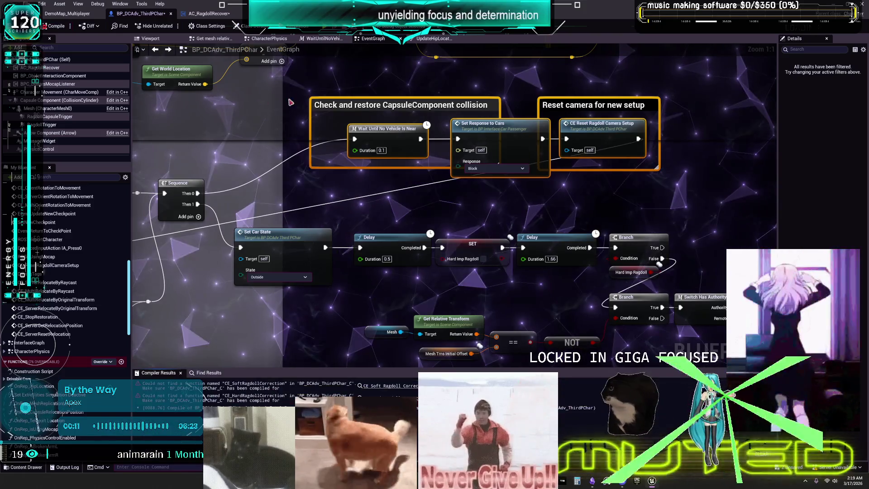
Step: Open the broken soft ragdoll correction call from the error, then return to the reset camera section
double_click(392, 393)
scroll(478, 282, down, 3)
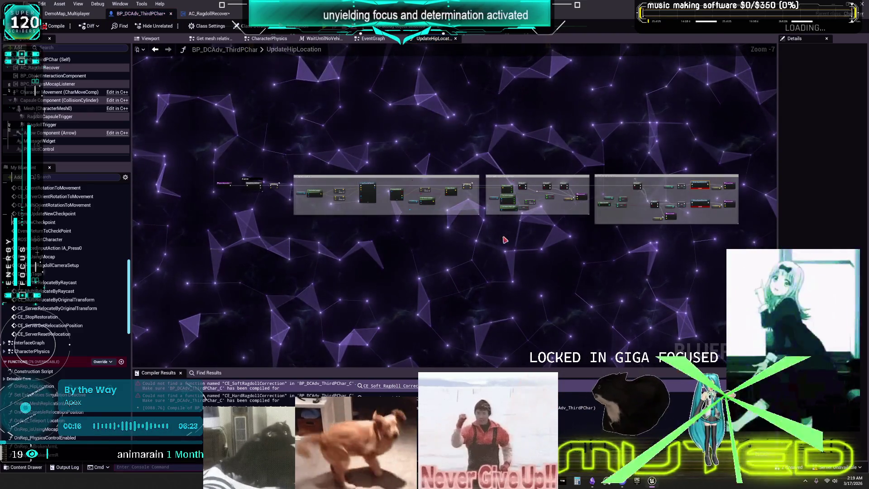
scroll(213, 176, up, 5)
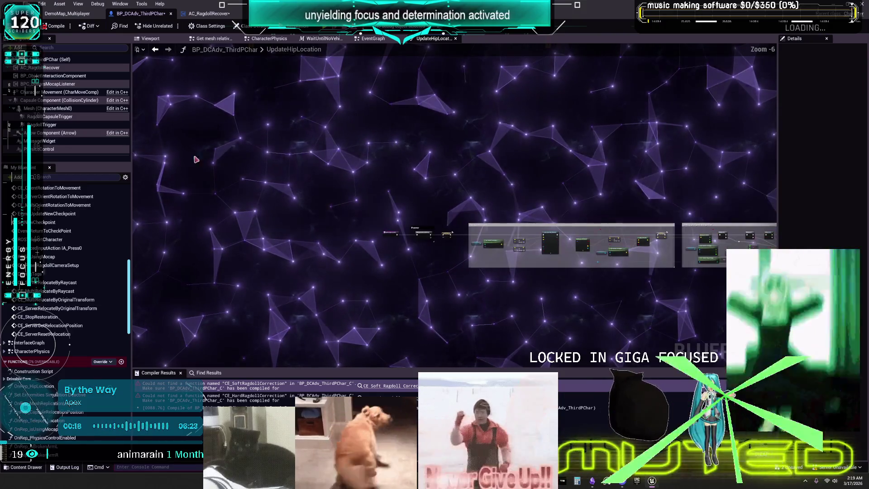
double_click(76, 257)
scroll(76, 259, up, 10)
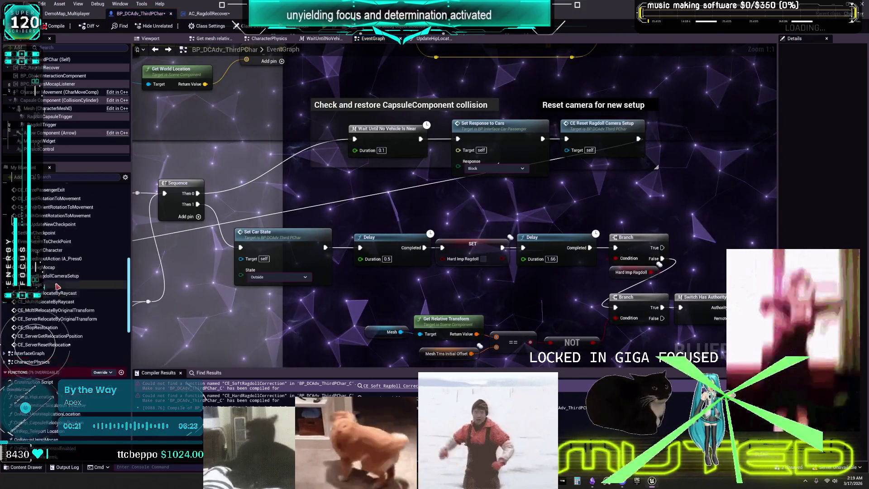
scroll(59, 273, up, 4)
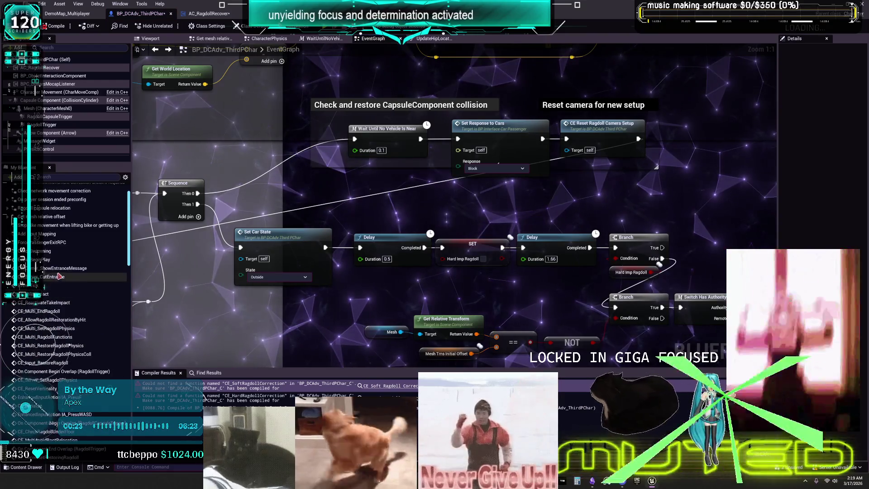
scroll(59, 272, down, 5)
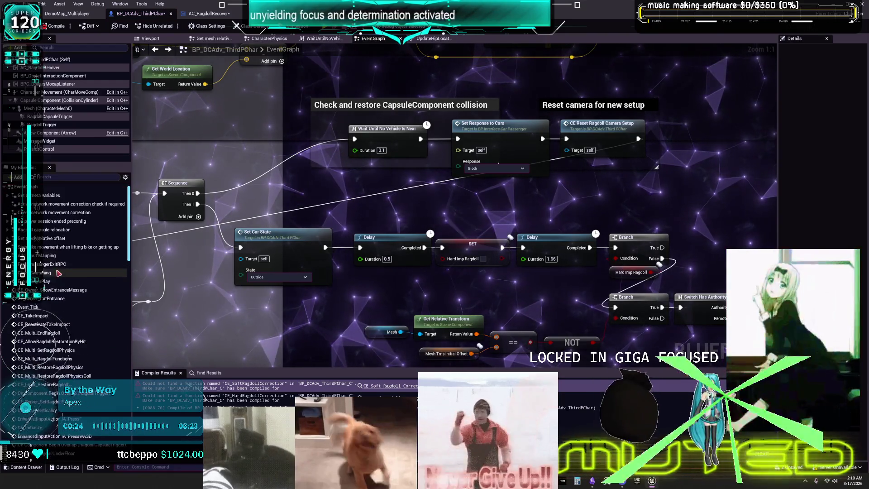
scroll(55, 331, down, 6)
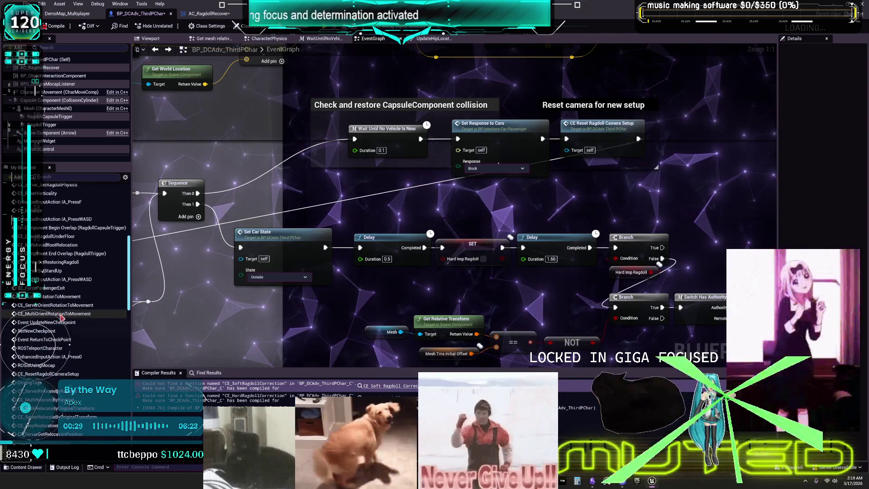
scroll(59, 318, down, 3)
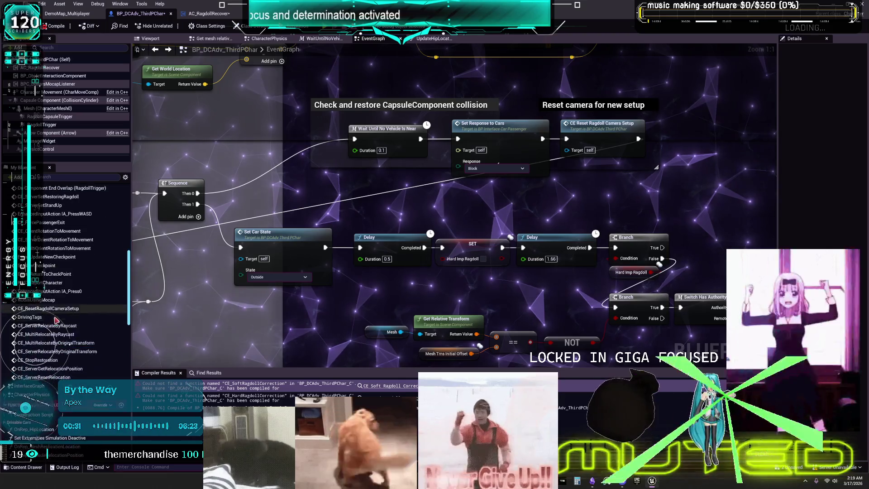
scroll(55, 319, down, 1)
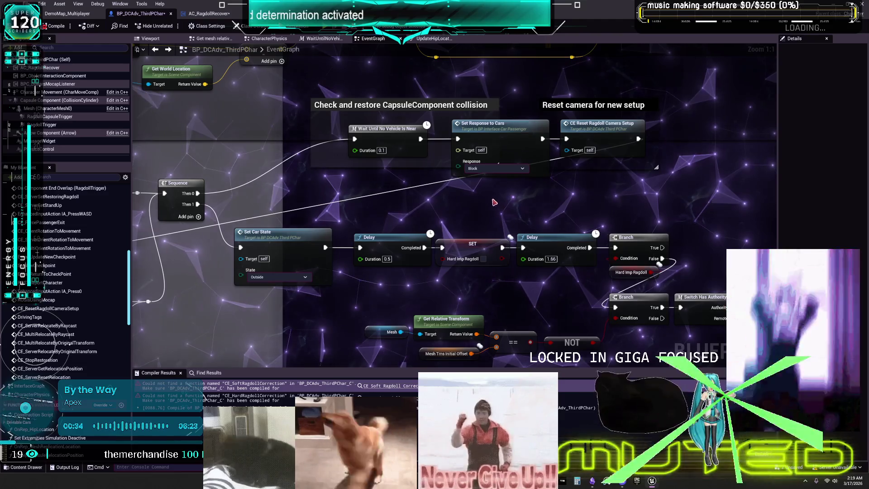
Step: Delete the CE Soft and CE Hard Ragdoll Correction nodes in UpdateHipLocation and recompile
click(433, 38)
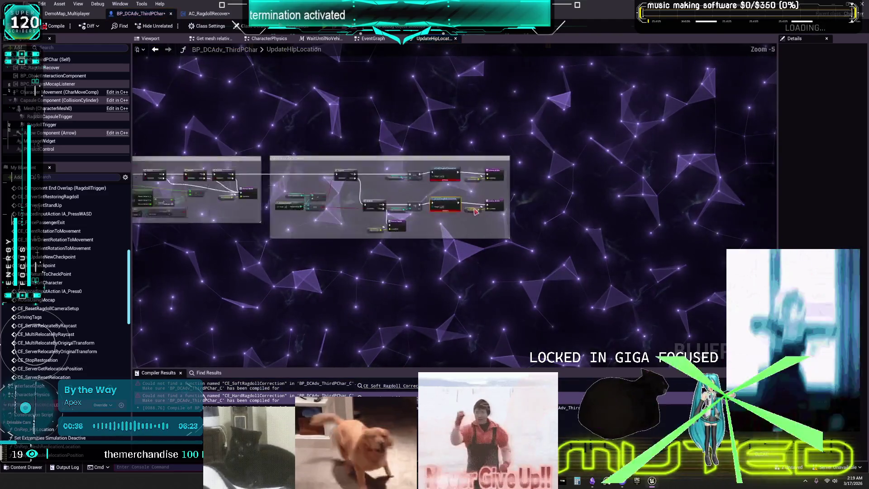
ctrl+click(410, 125)
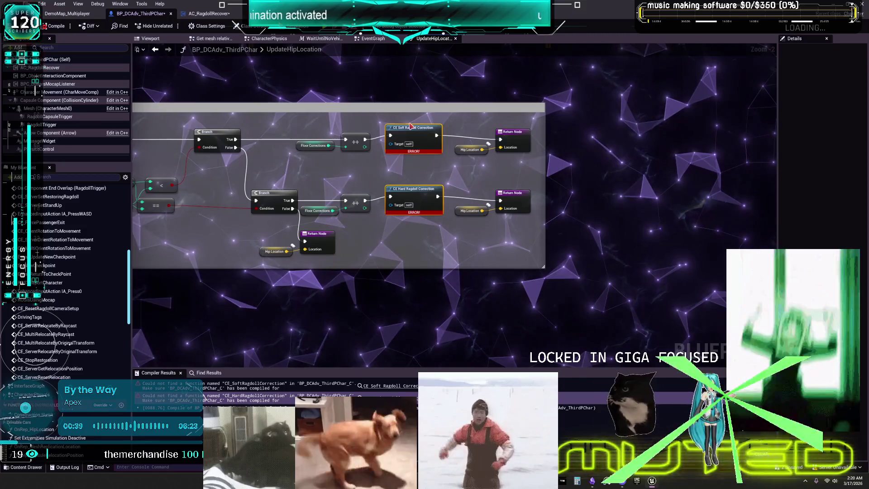
key(Delete)
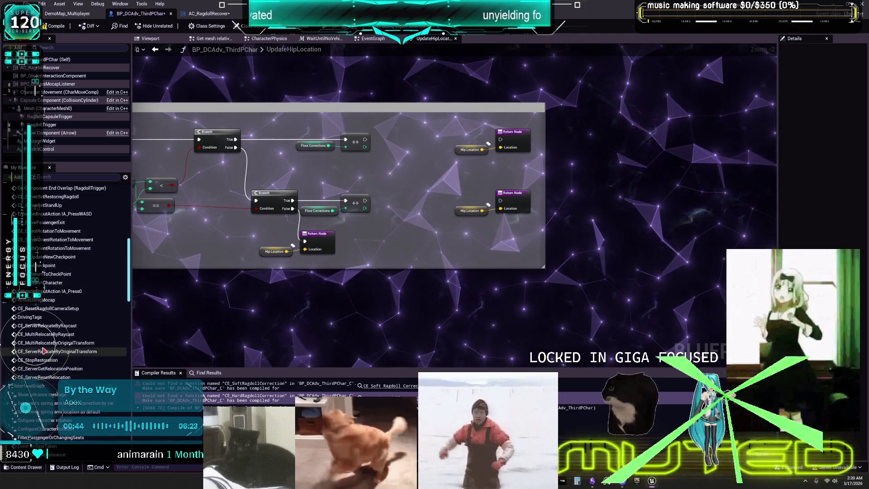
scroll(47, 346, up, 2)
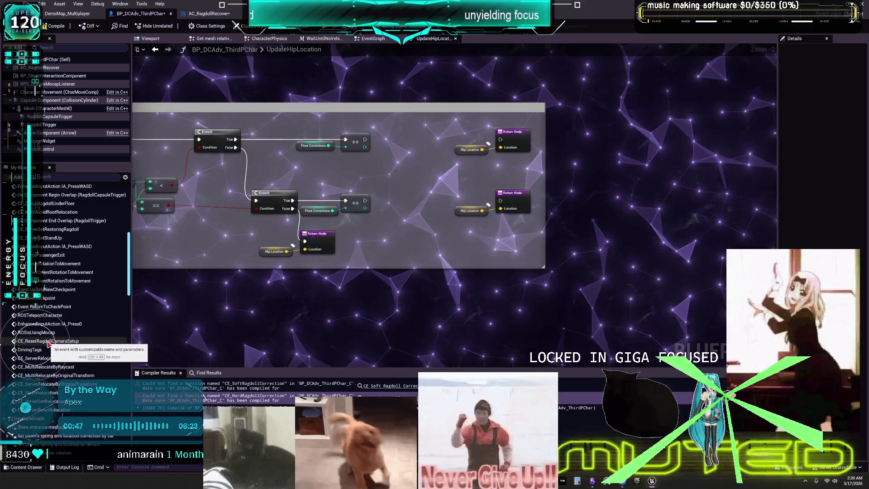
scroll(50, 341, up, 6)
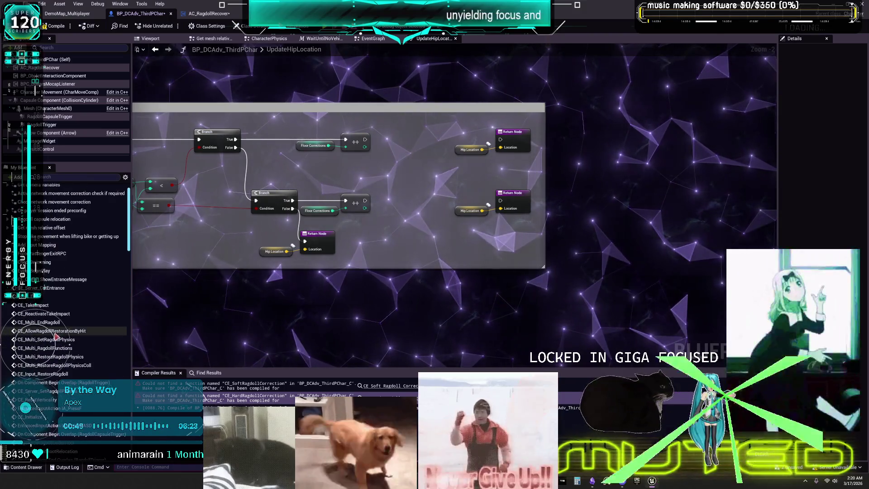
scroll(55, 335, up, 2)
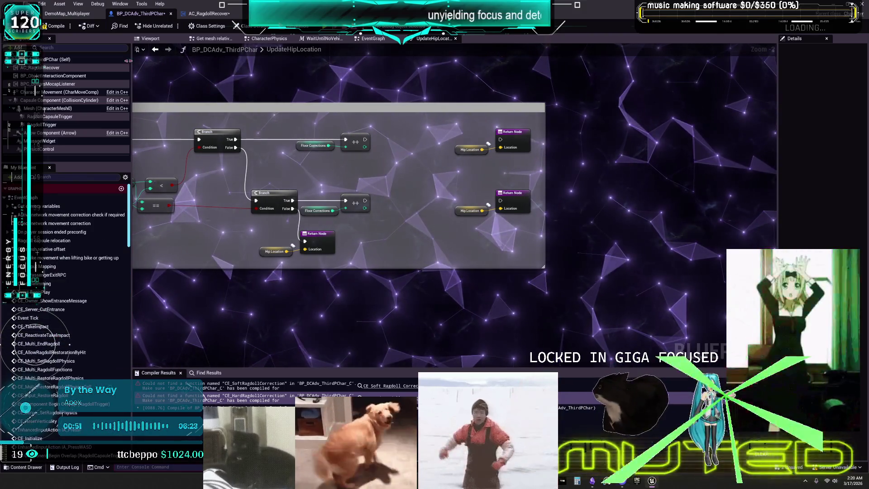
key(F7)
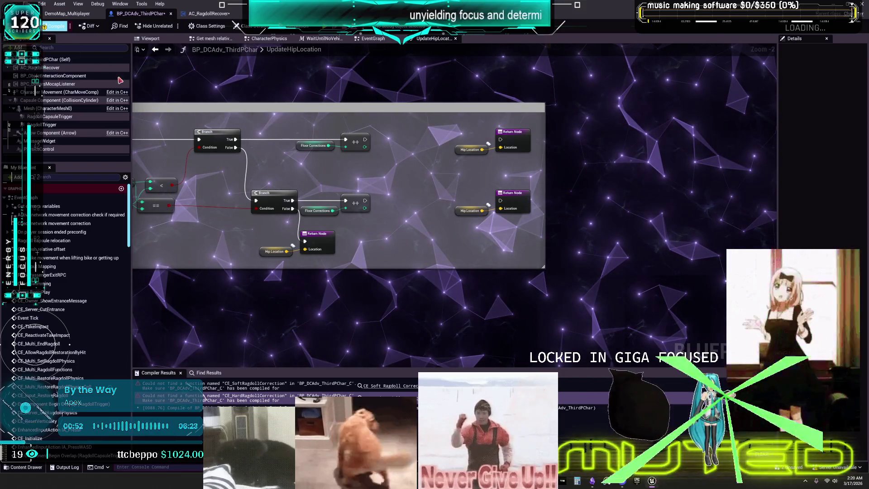
click(155, 50)
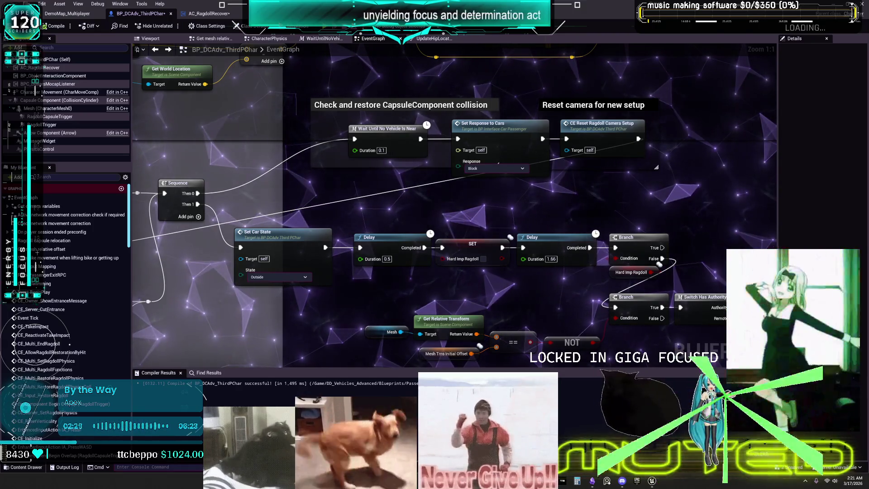
Step: Jump to the CE_MultiRelocateByOriginalTransform event and bring the RPCs group's custom events into view
drag(444, 188, 192, 129)
click(552, 231)
double_click(552, 231)
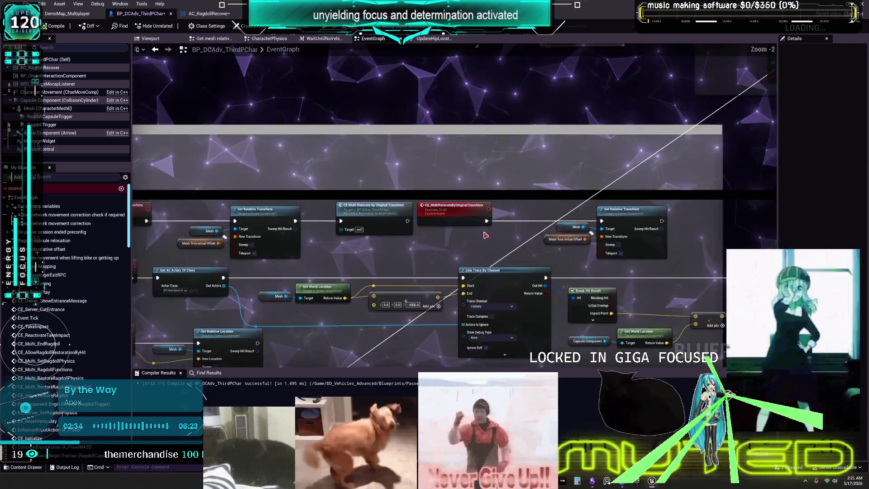
mouse_move(485, 235)
mouse_down()
mouse_move(746, 174)
mouse_move(755, 237)
mouse_up()
scroll(654, 212, up, 2)
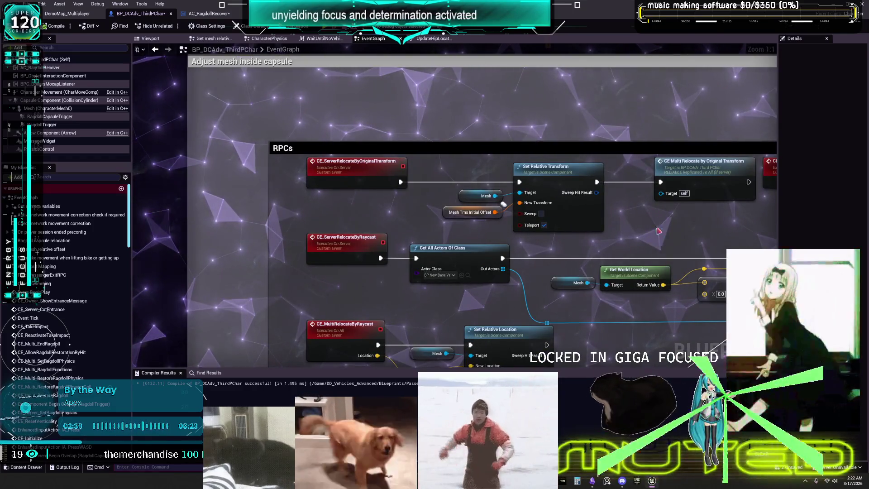
drag(654, 212, 623, 117)
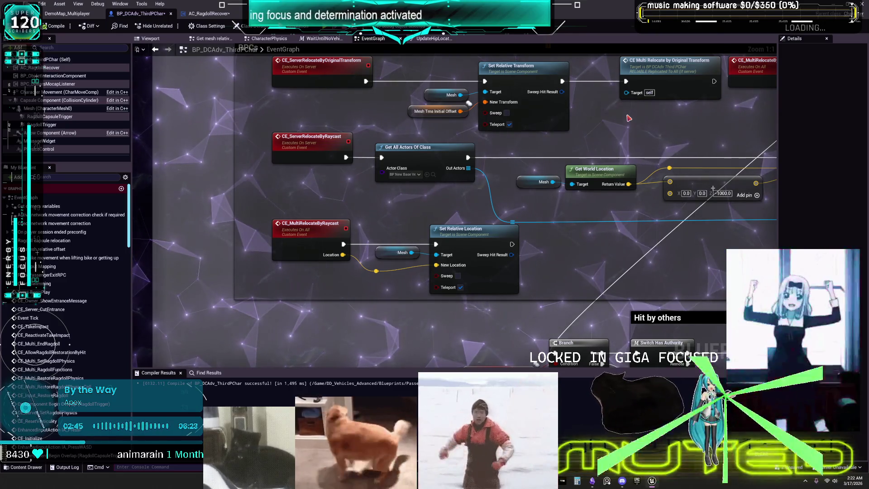
scroll(629, 118, down, 5)
scroll(367, 217, up, 4)
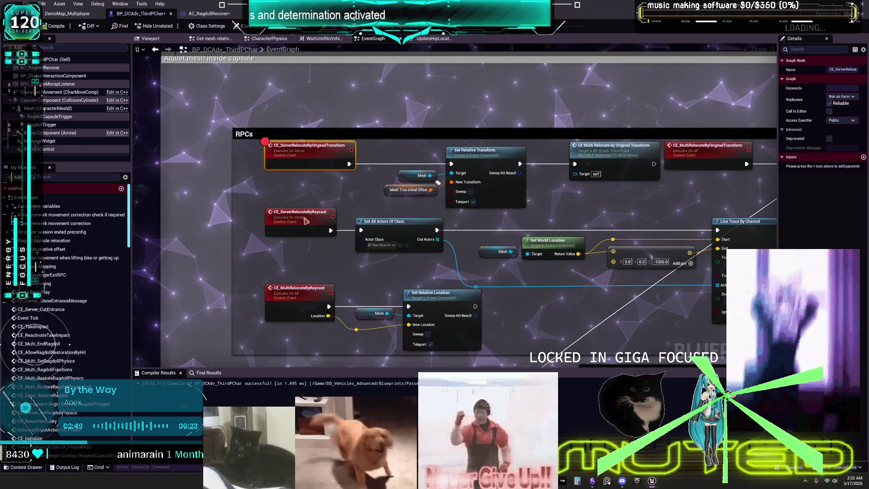
Step: Add breakpoints to CE_ServerRelocateByRaycast, CE_MultiRelocateByRaycast and CE_ServerResetRelocation
click(329, 379)
right_click(317, 295)
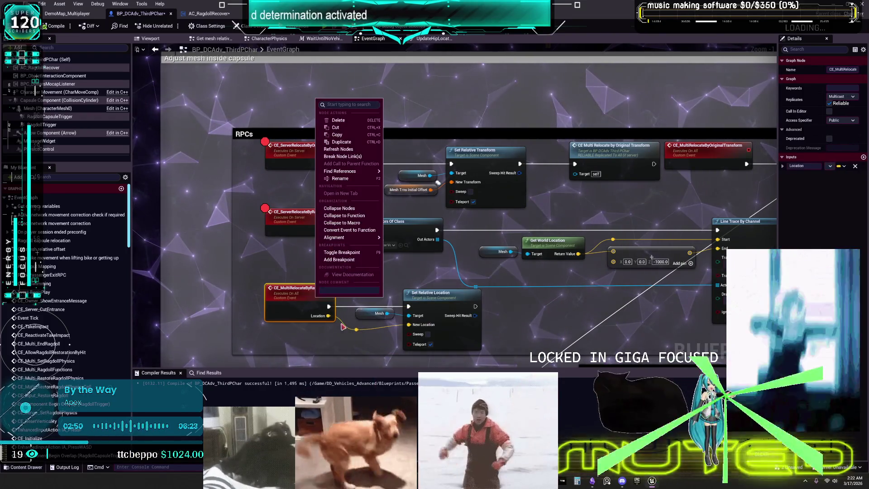
click(339, 260)
drag(720, 148, 495, 151)
right_click(495, 150)
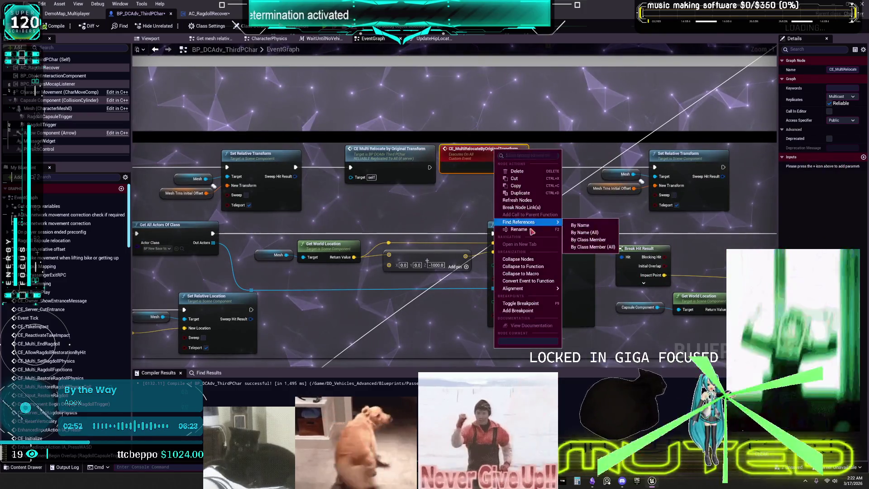
click(517, 311)
scroll(284, 254, down, 3)
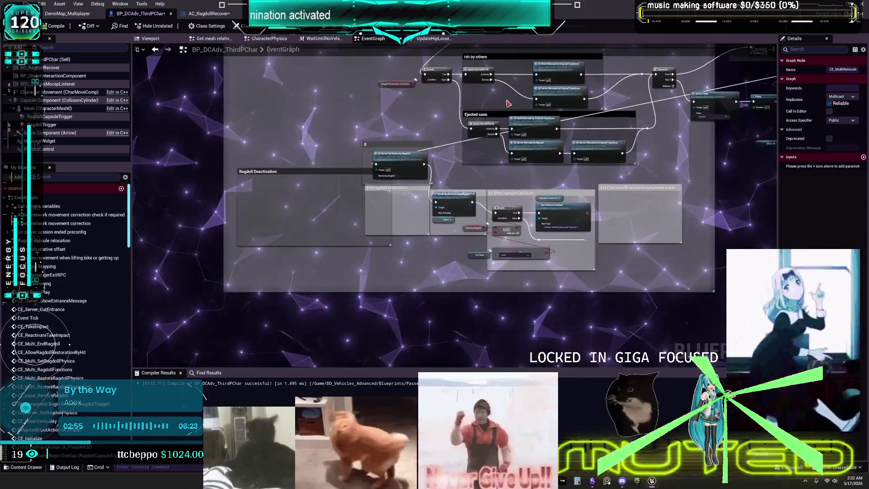
scroll(395, 219, up, 5)
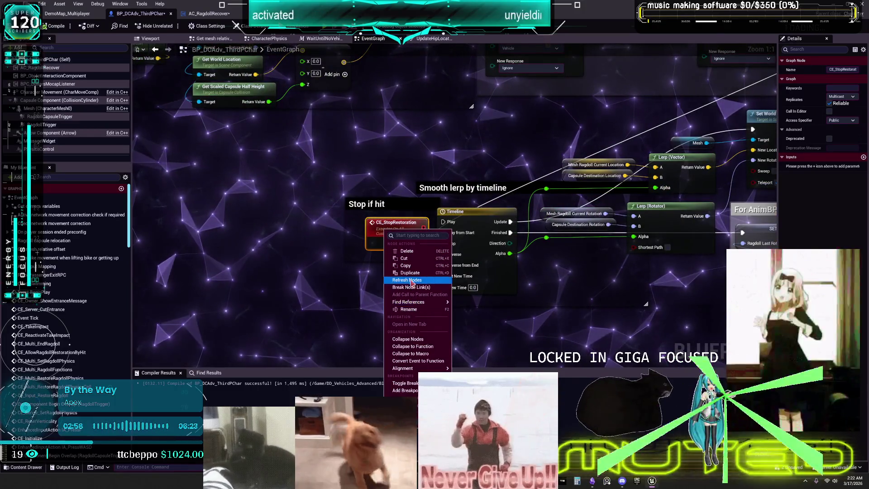
scroll(384, 257, down, 3)
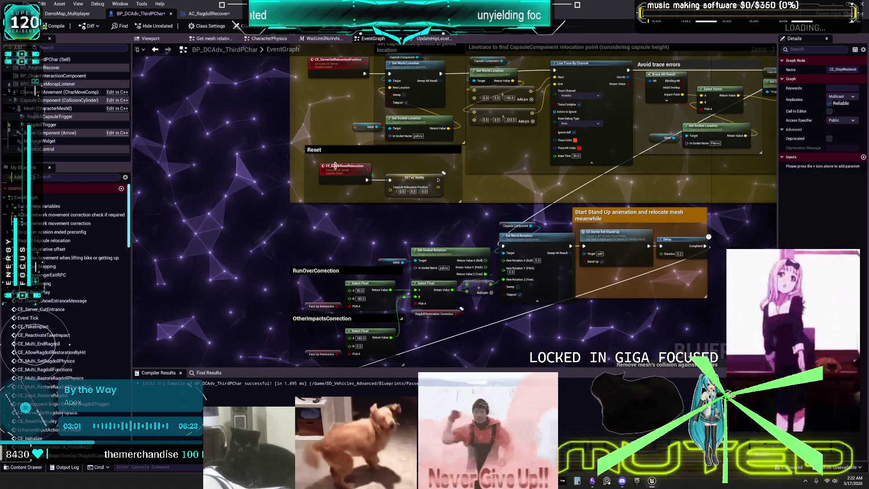
scroll(335, 165, up, 3)
right_click(342, 167)
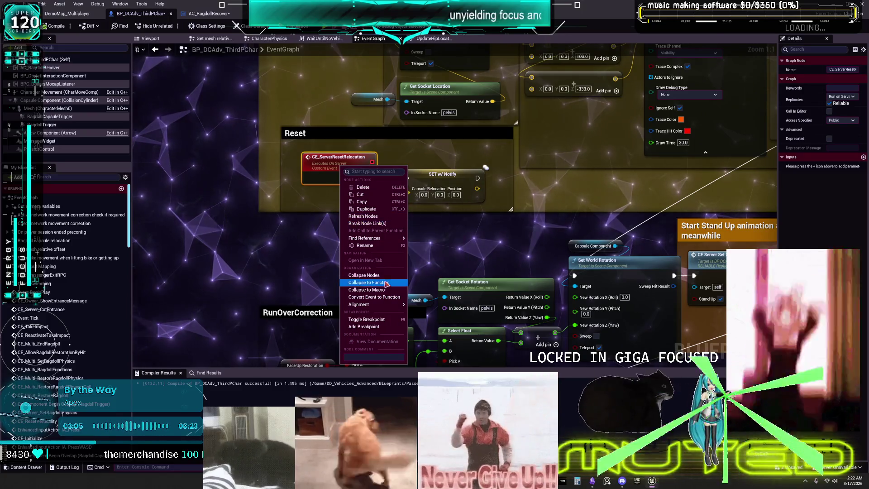
click(388, 326)
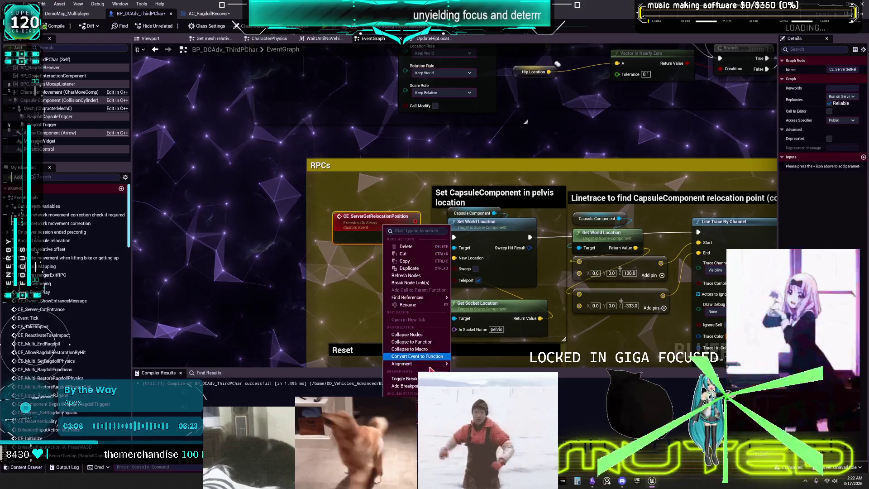
Step: Add a breakpoint to CE_Multi_RestoreRagdollPhysics and return to the DemoMap_Multiplayer level
scroll(497, 250, down, 7)
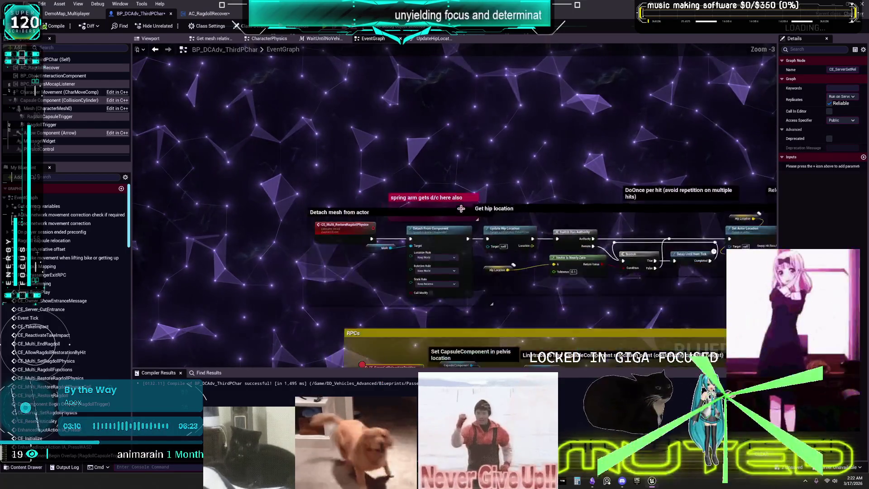
scroll(461, 211, up, 3)
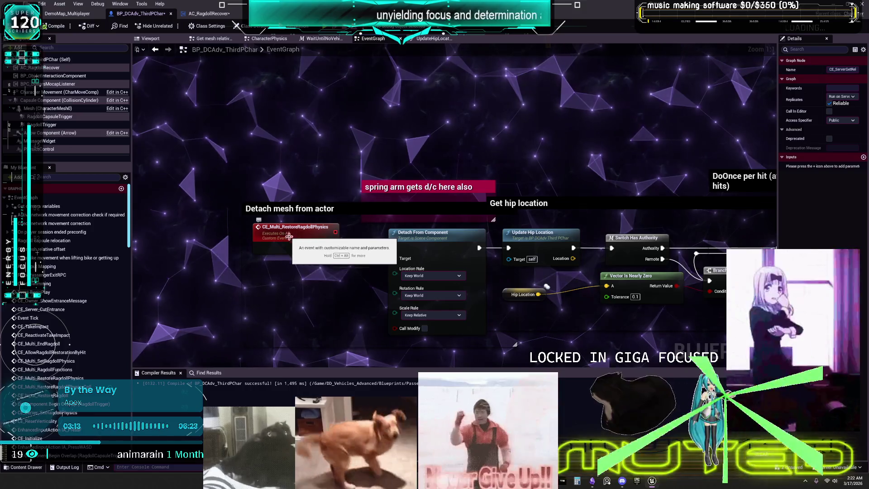
right_click(289, 237)
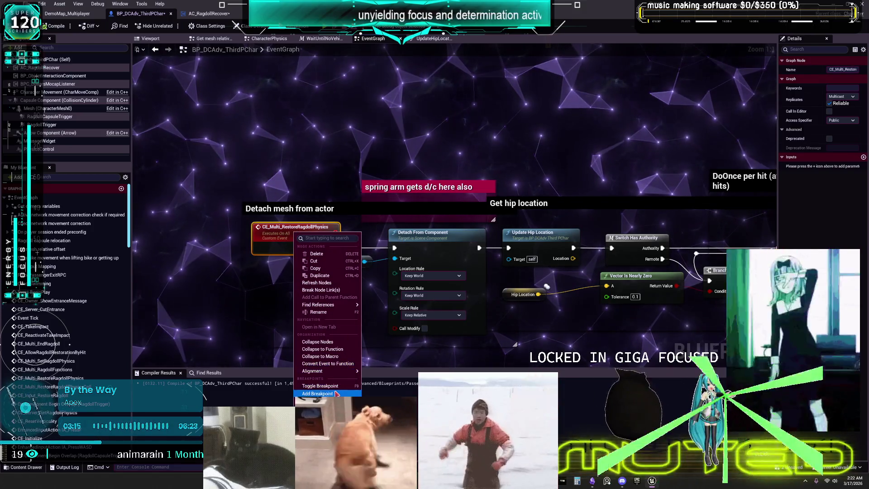
click(320, 385)
click(65, 17)
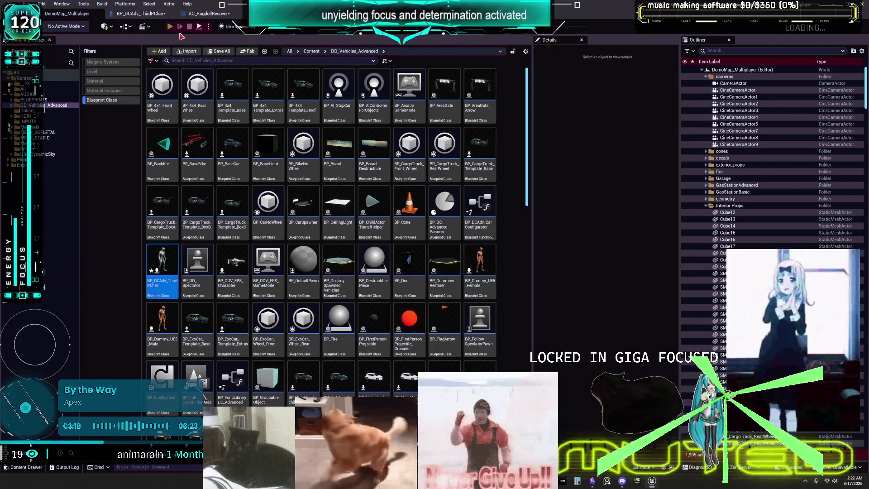
Step: Run a test play session in the editor, shrink the preview window, then stop it
click(170, 27)
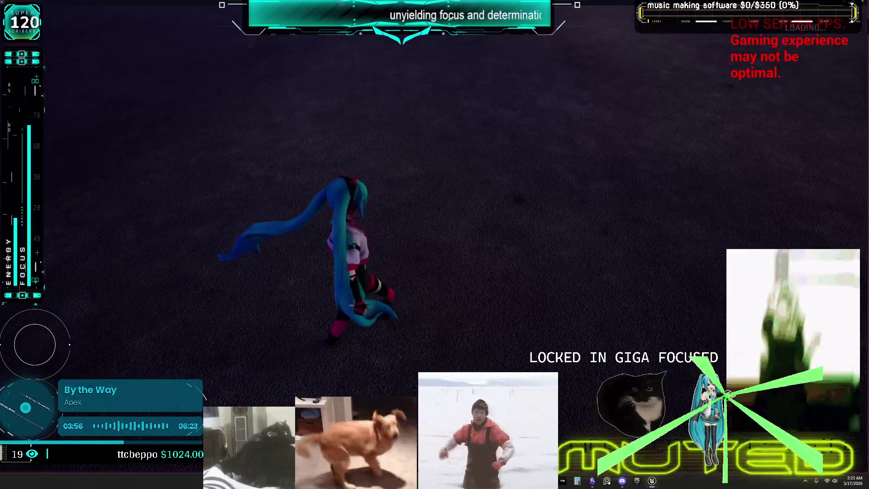
key(alt+Return)
mouse_move(116, 92)
mouse_down()
mouse_move(175, 97)
mouse_move(529, 185)
mouse_up()
mouse_move(588, 187)
mouse_down()
mouse_move(431, 124)
mouse_move(437, 69)
mouse_up()
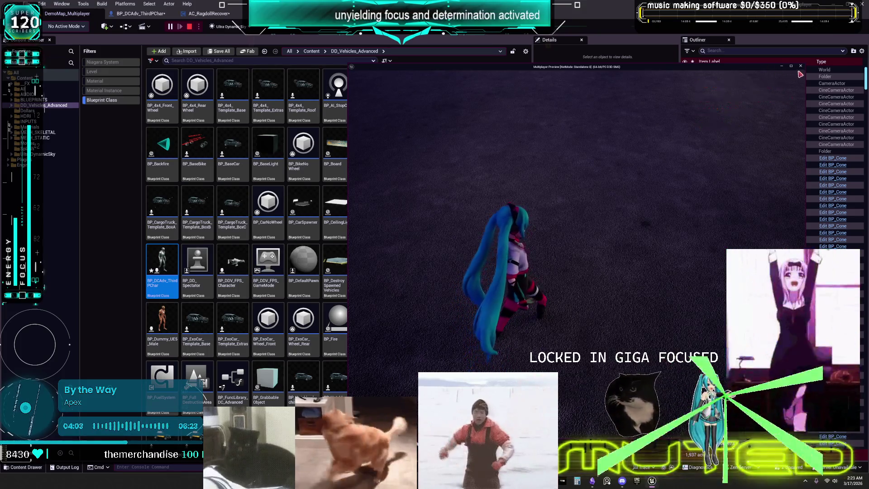
key(Escape)
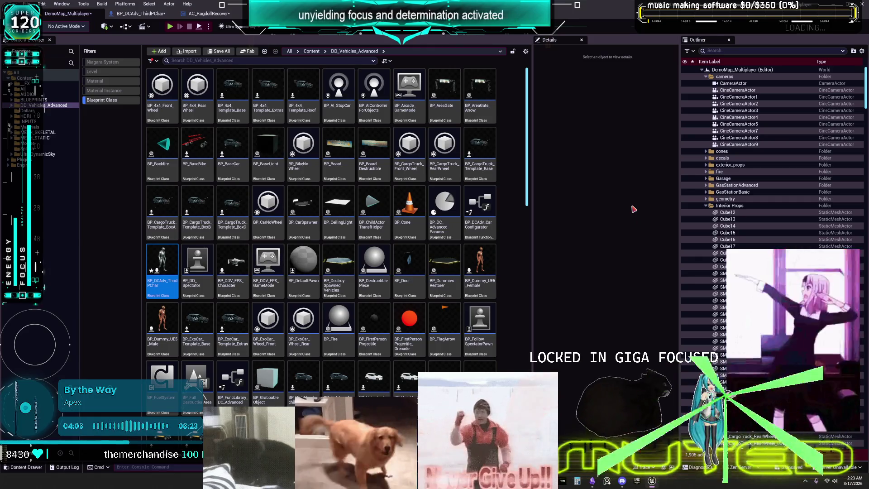
Step: Set a network play mode with 2 players and launch the multiplayer preview
click(211, 26)
mouse_move(244, 172)
click(320, 173)
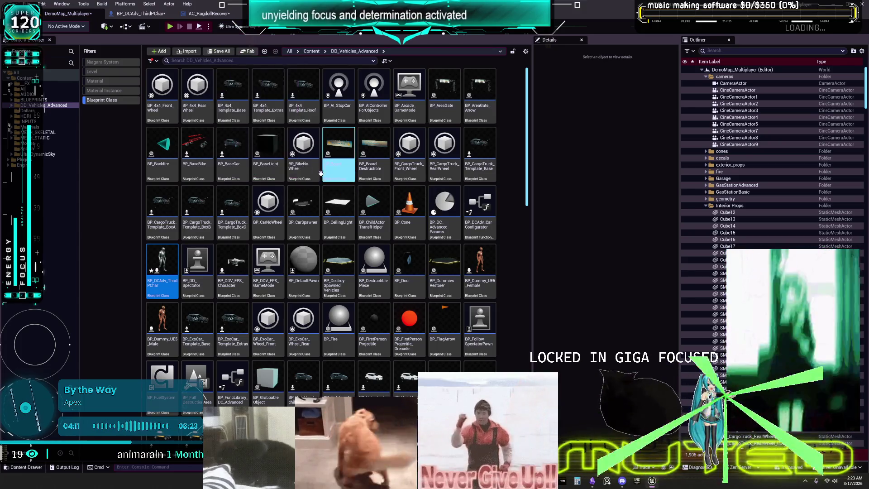
click(208, 26)
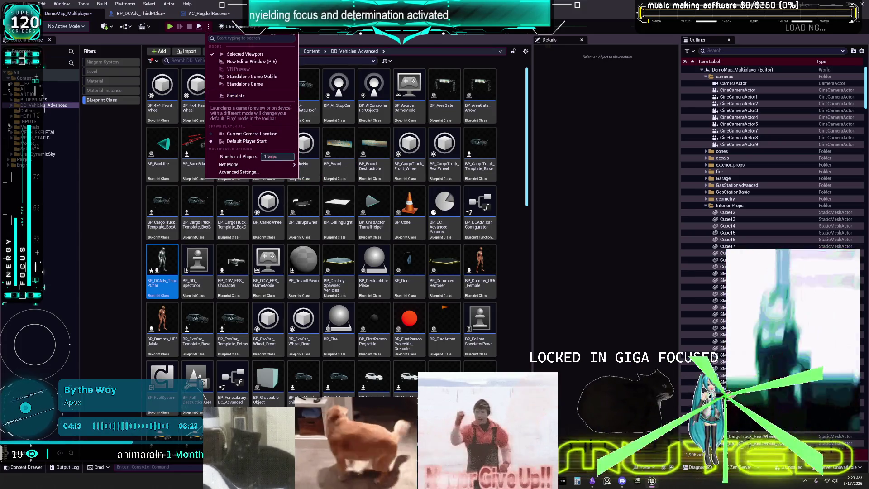
click(282, 157)
key(Return)
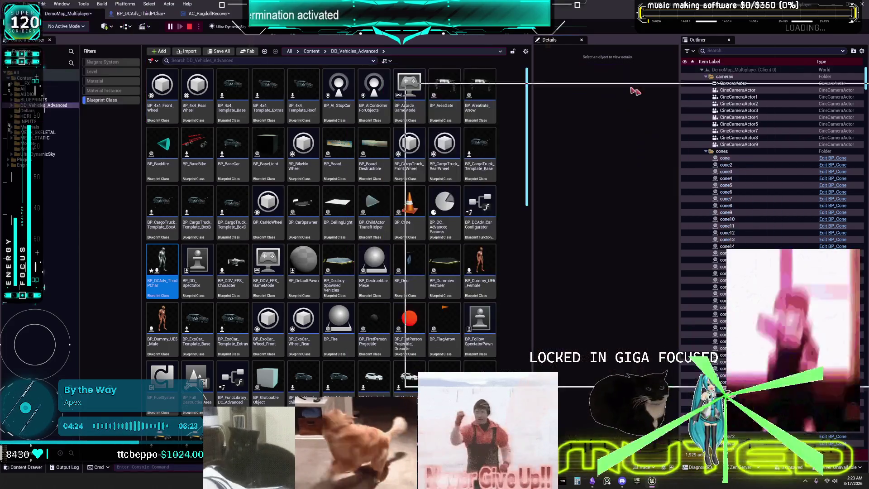
key(alt+Tab)
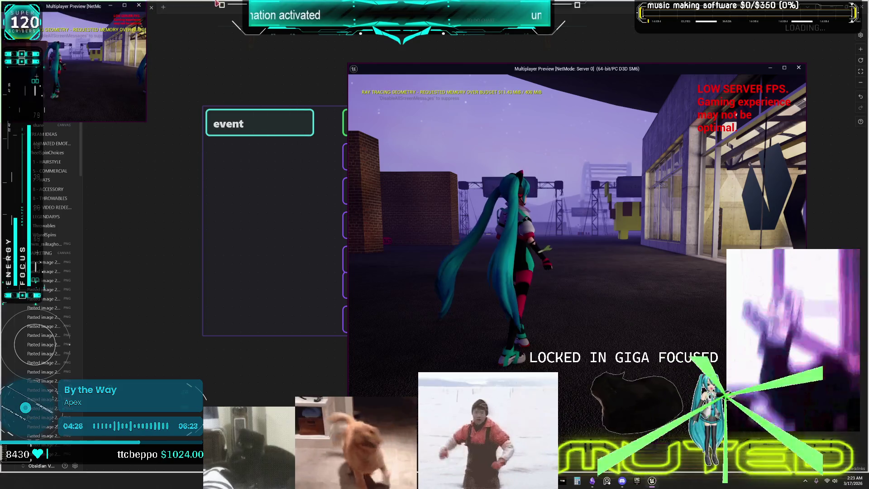
Step: Snap the two game windows side by side and run one character into the other with WASD
key(super+Left)
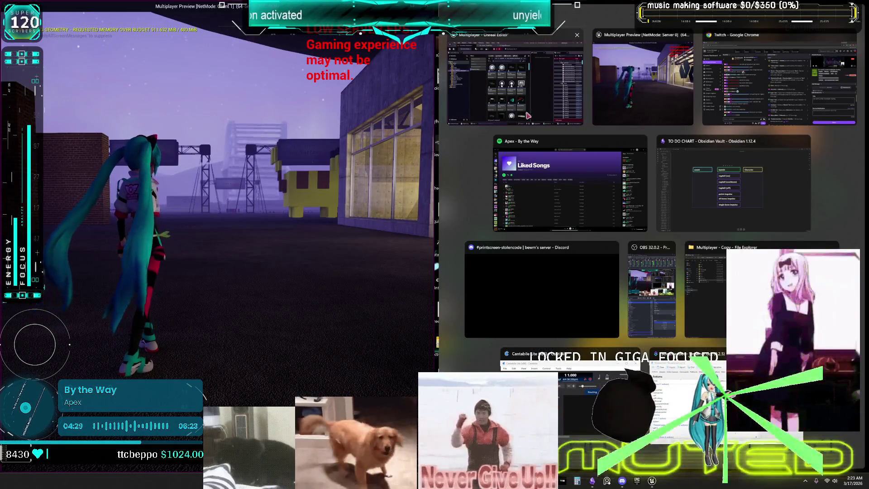
key(Return)
key(w)
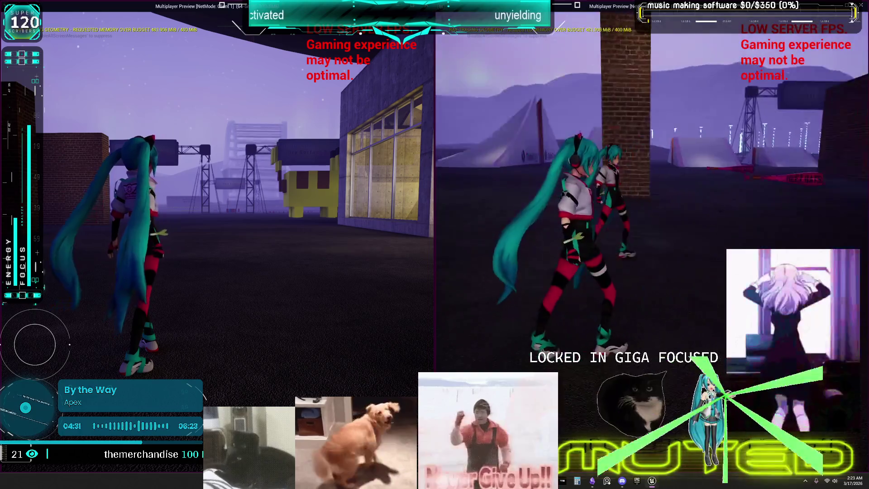
key(d)
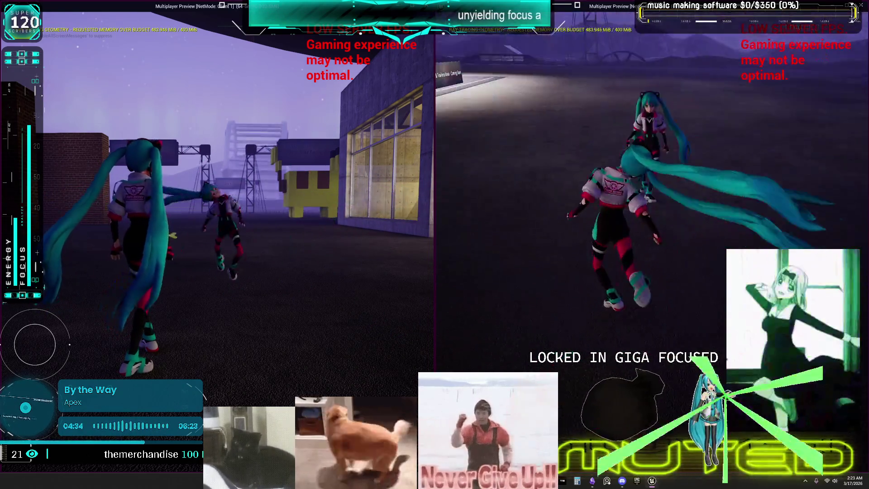
key(s)
key(w)
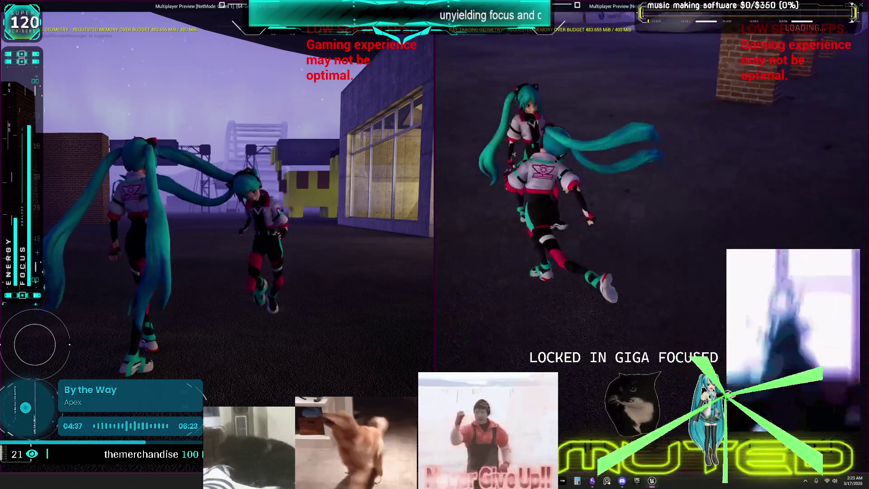
key(a)
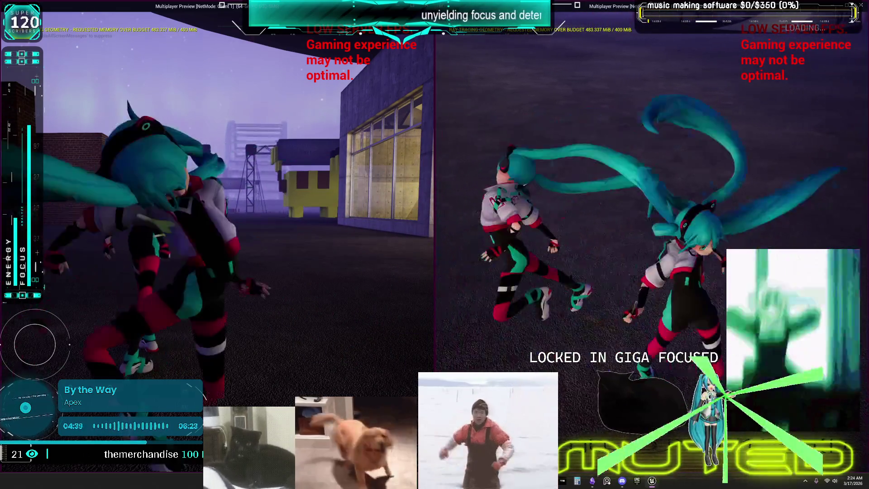
key(w)
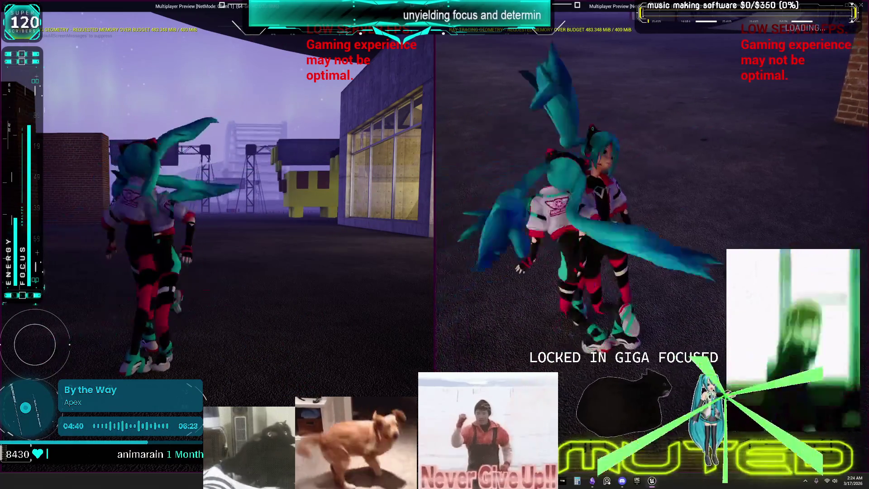
key(w)
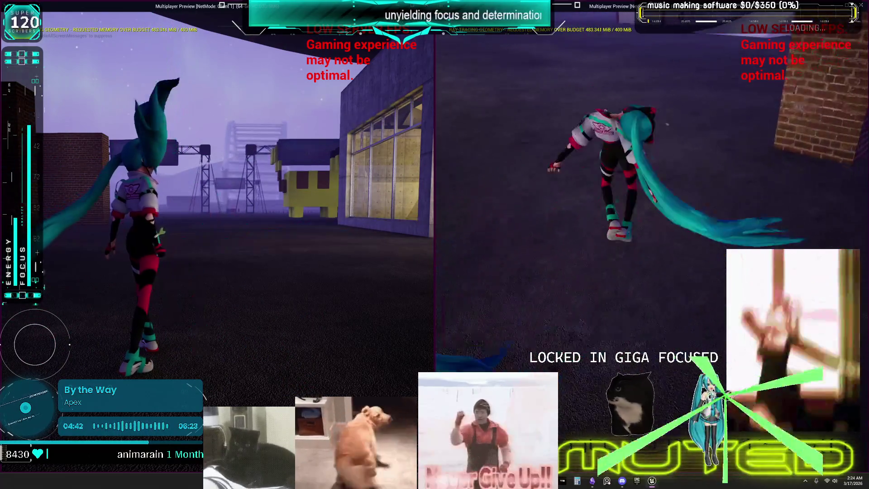
key(w)
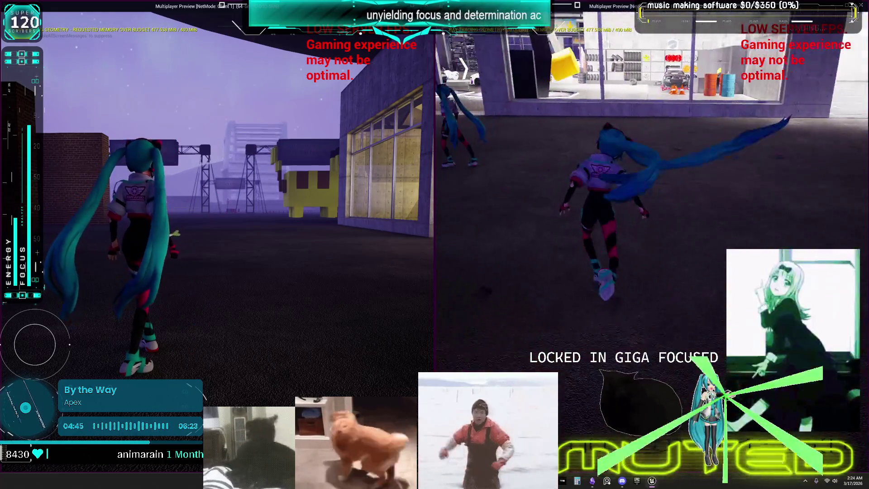
key(w)
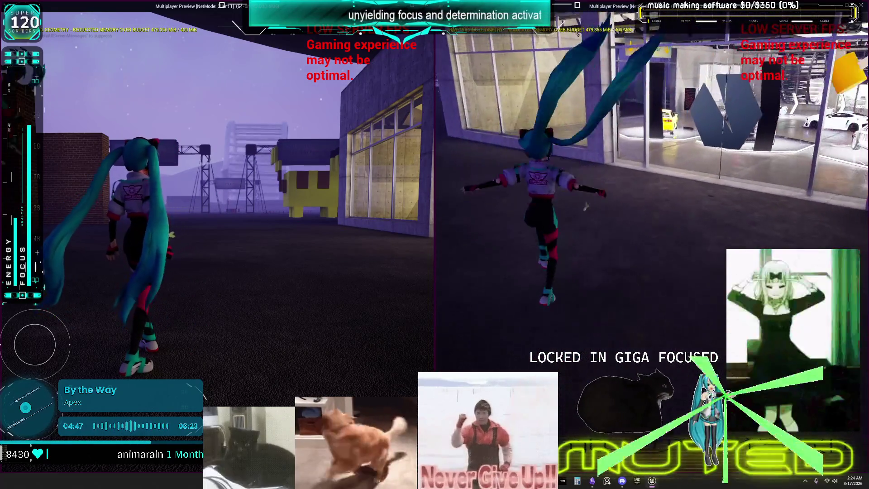
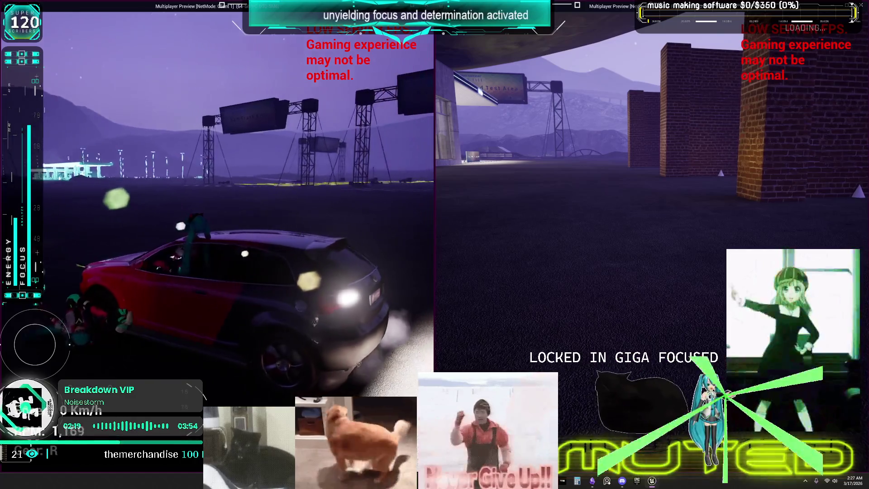
Step: Switch from the multiplayer playtest to the Obsidian TO DO CHART of ragdoll tasks
key(alt+Tab)
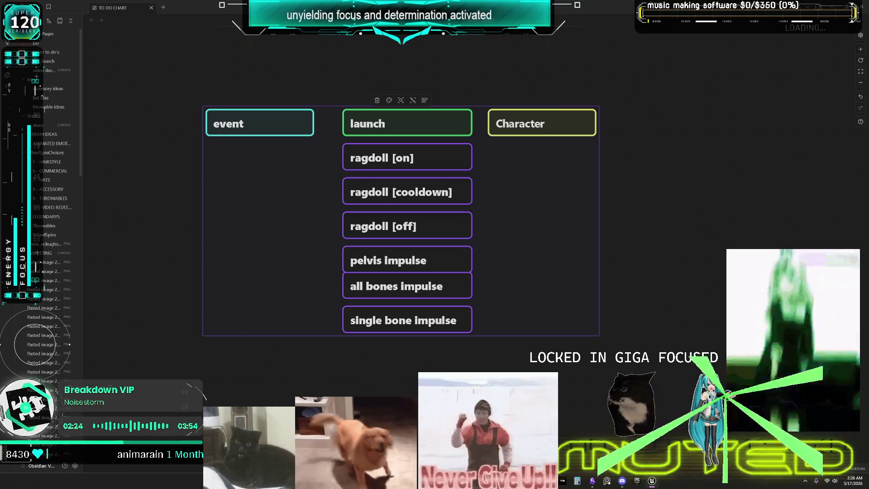
Step: Return from Obsidian to the Unreal Editor's DD_Vehicles_Advanced Content Browser folder
key(alt+Tab)
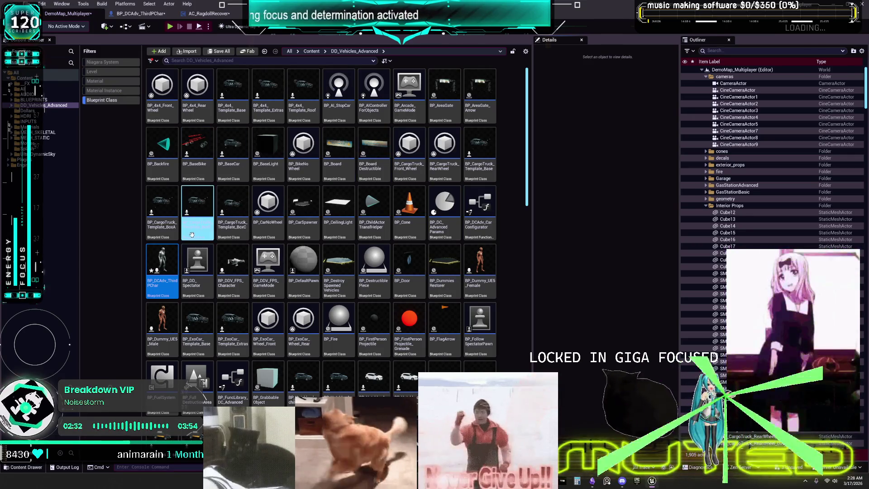
Step: Open BP_DCAdv_ThirdPChar's EventGraph and bring up options on the CE_Multi_RestoreRagdollPhysics event
click(140, 14)
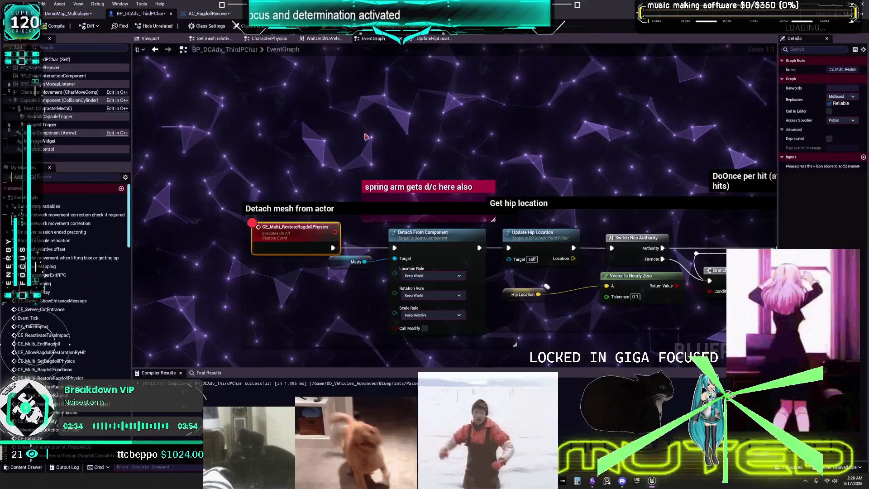
scroll(374, 192, down, 2)
mouse_move(374, 192)
mouse_down()
mouse_move(424, 132)
mouse_move(371, 104)
mouse_up()
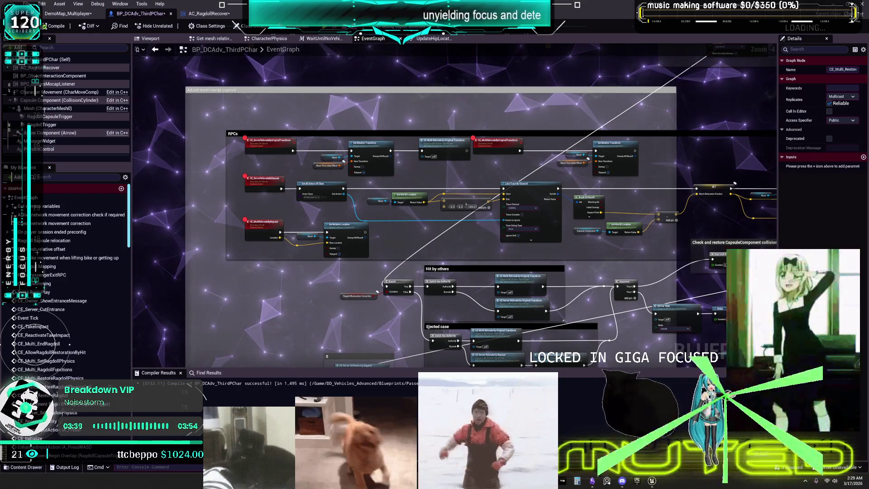
scroll(558, 206, down, 5)
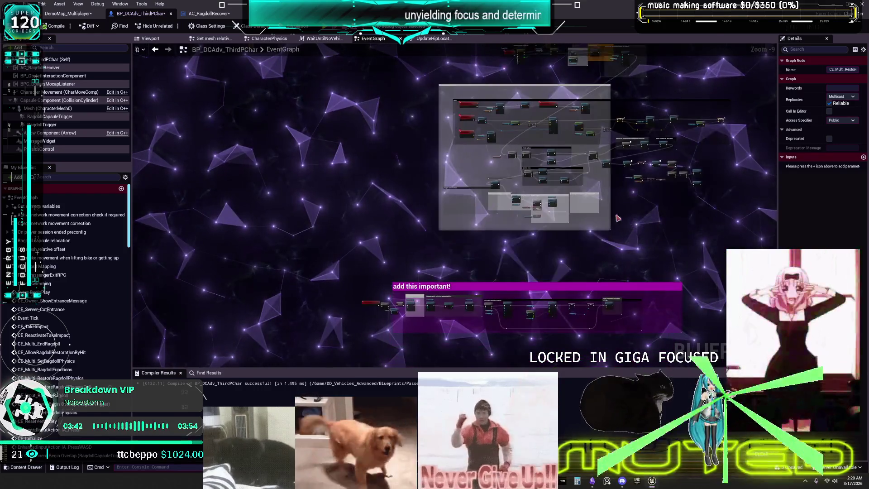
scroll(582, 144, down, 3)
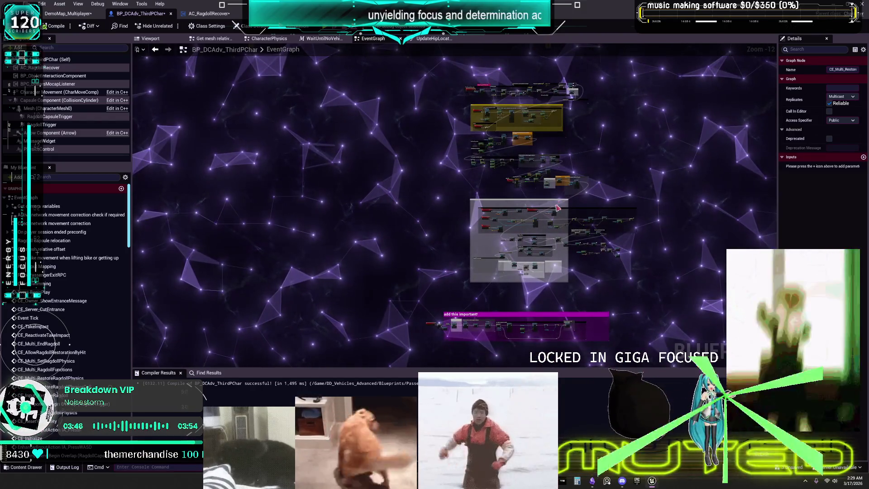
scroll(557, 212, up, 12)
right_click(385, 228)
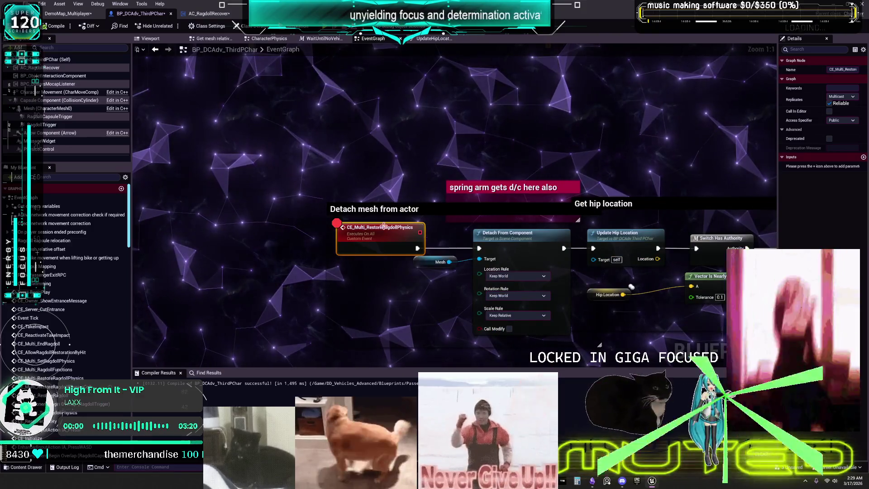
Step: Find references to CE_Multi_RestoreRagdollPhysics and jump between its call and event definition
click(466, 302)
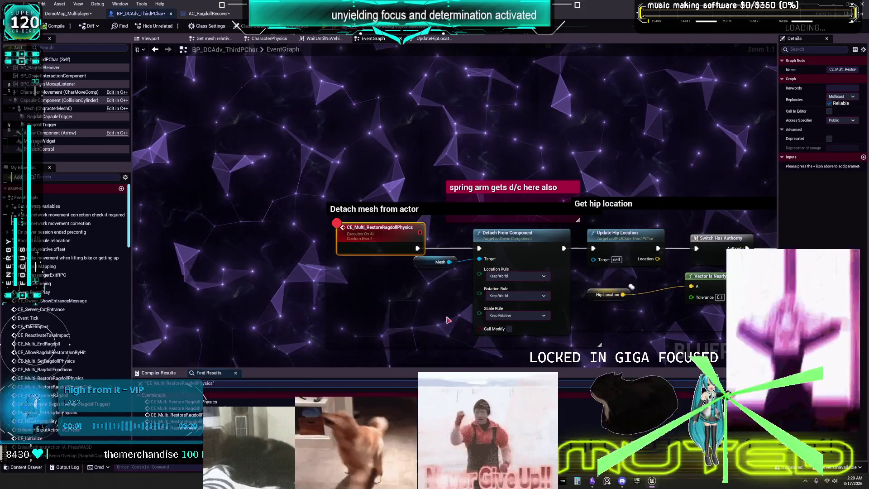
double_click(39, 386)
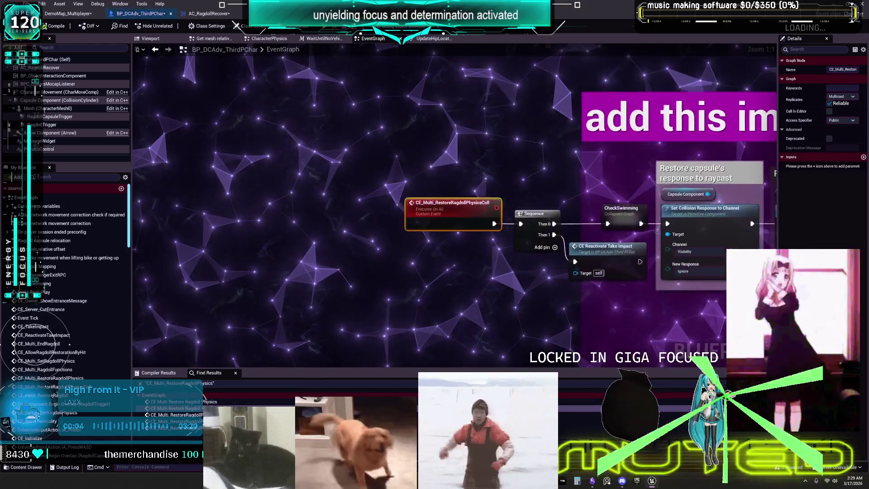
double_click(215, 401)
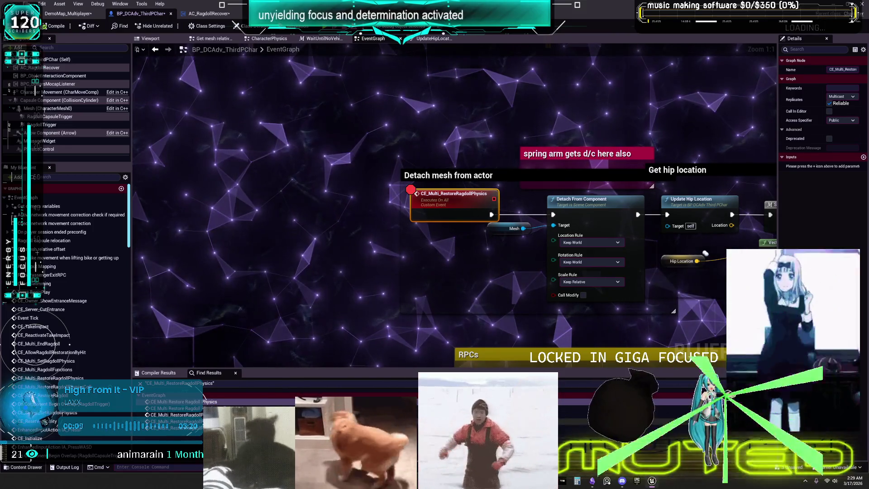
double_click(177, 408)
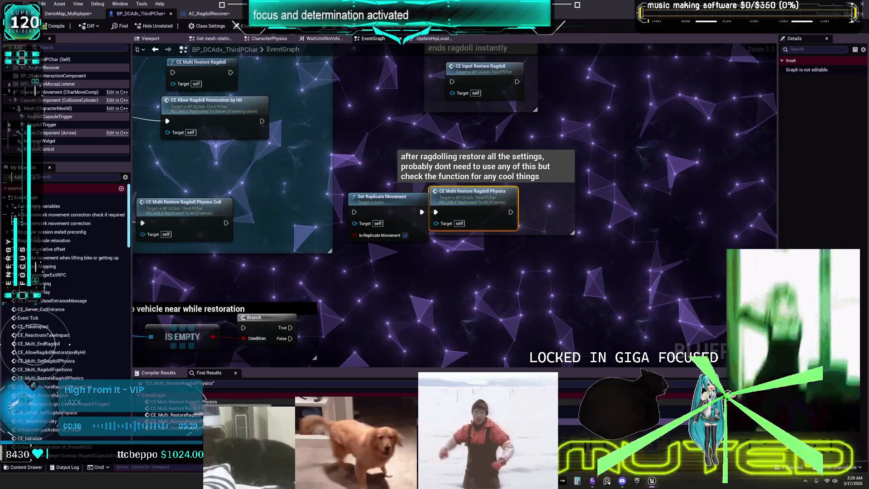
double_click(176, 415)
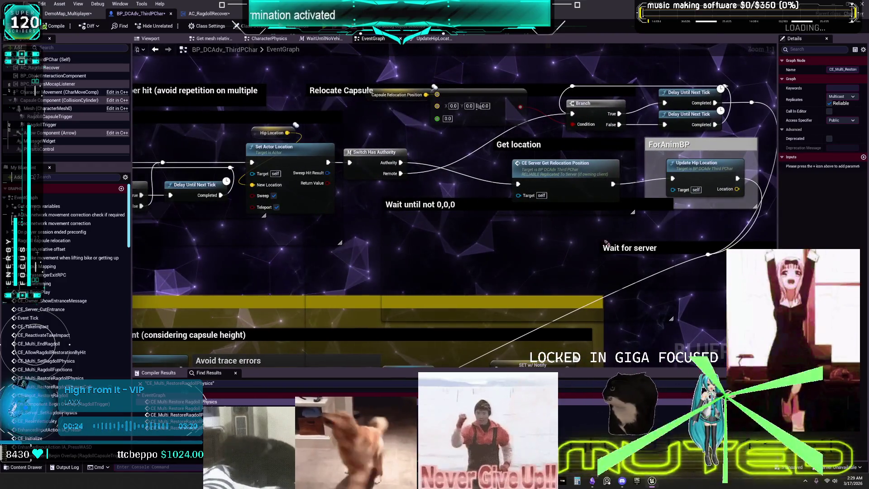
Step: Pan through the Wait for server, capsule line trace and Set World Rotation restore nodes
drag(603, 242, 346, 271)
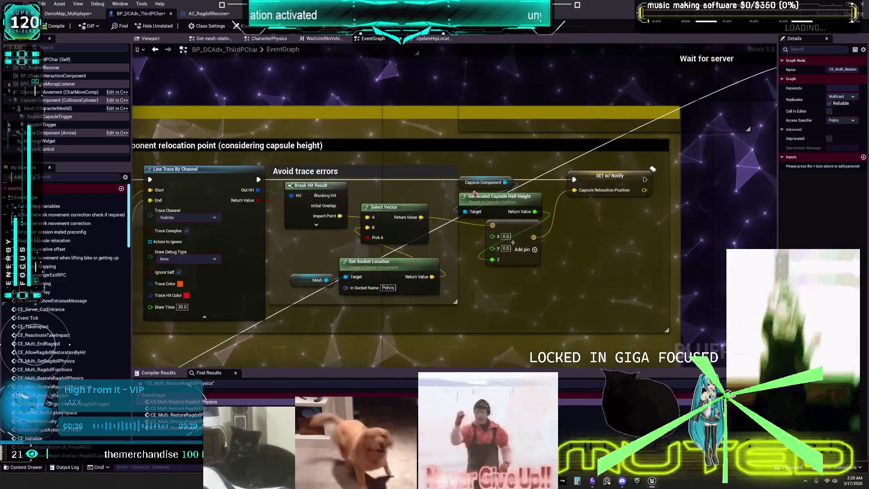
drag(286, 322, 420, 252)
mouse_move(283, 417)
mouse_down()
mouse_move(499, 346)
mouse_move(558, 227)
mouse_up()
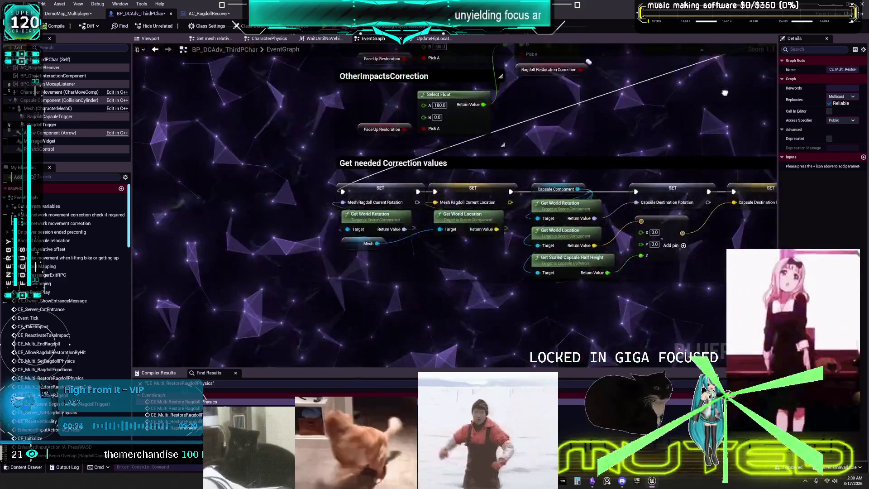
drag(724, 93, 728, 83)
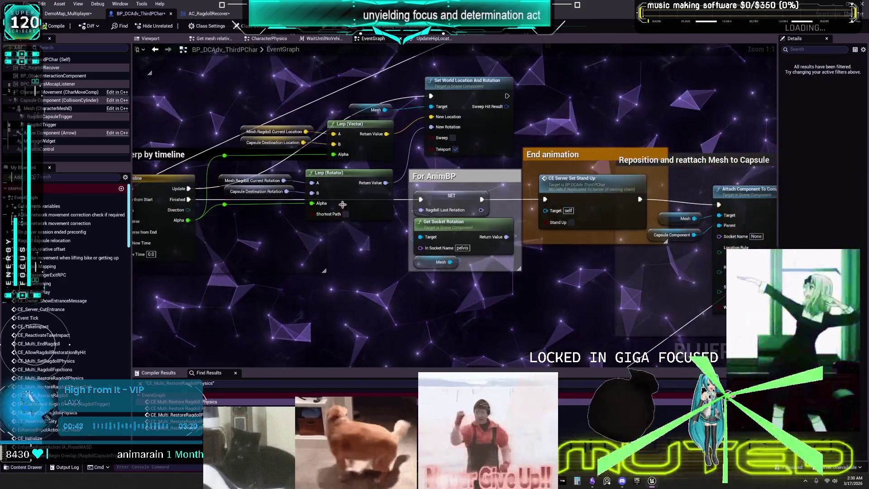
Step: Inspect the Multi and Server RelocateByOriginalTransform events called from the Hit by others and Ejected cases
drag(665, 104, 629, 100)
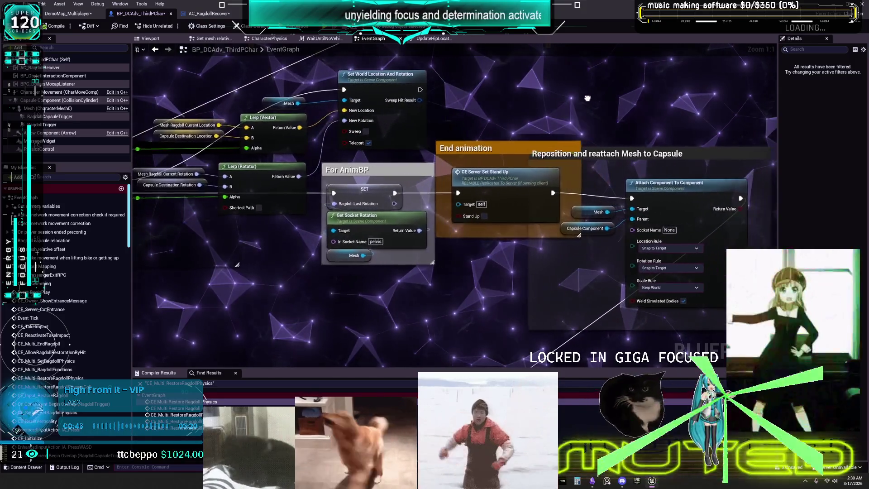
drag(401, 253, 473, 192)
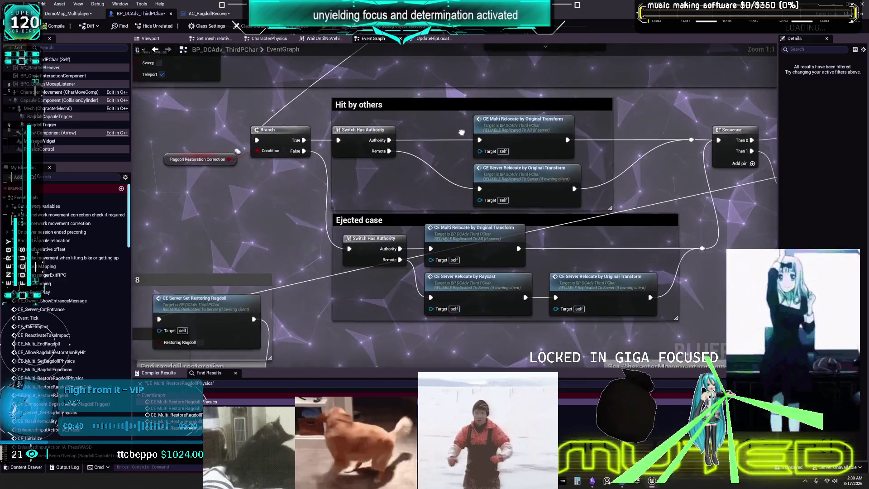
drag(461, 133, 456, 128)
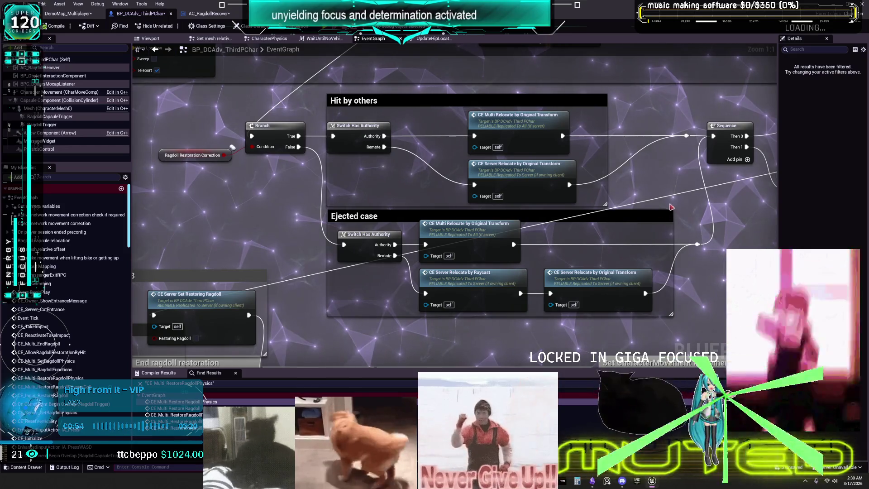
mouse_move(671, 206)
mouse_down()
mouse_move(462, 269)
mouse_move(328, 283)
mouse_move(689, 203)
mouse_up()
double_click(556, 95)
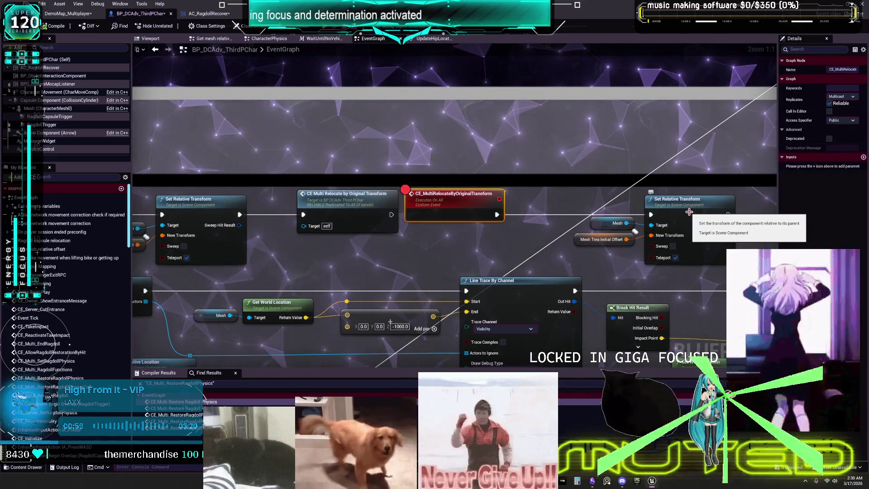
click(156, 51)
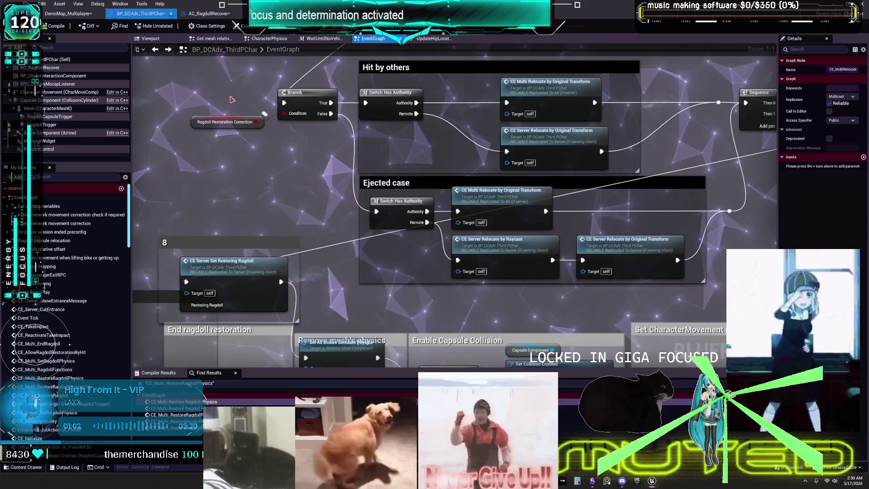
double_click(539, 143)
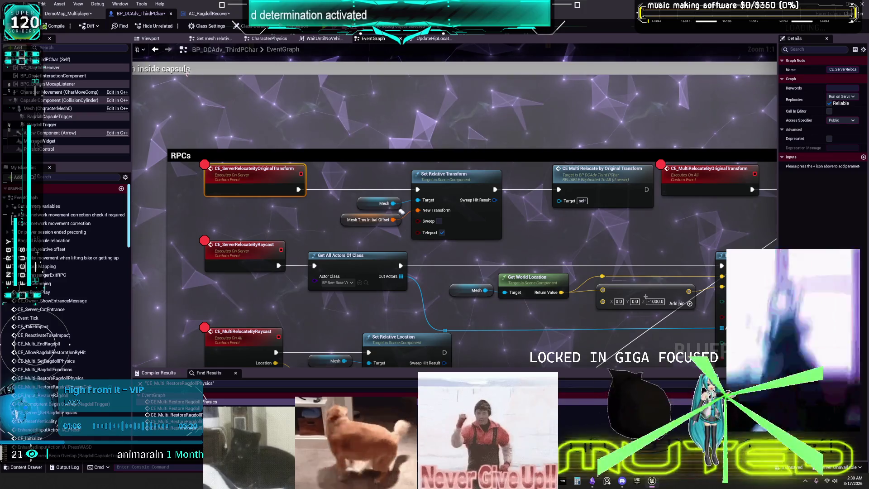
click(157, 51)
double_click(556, 96)
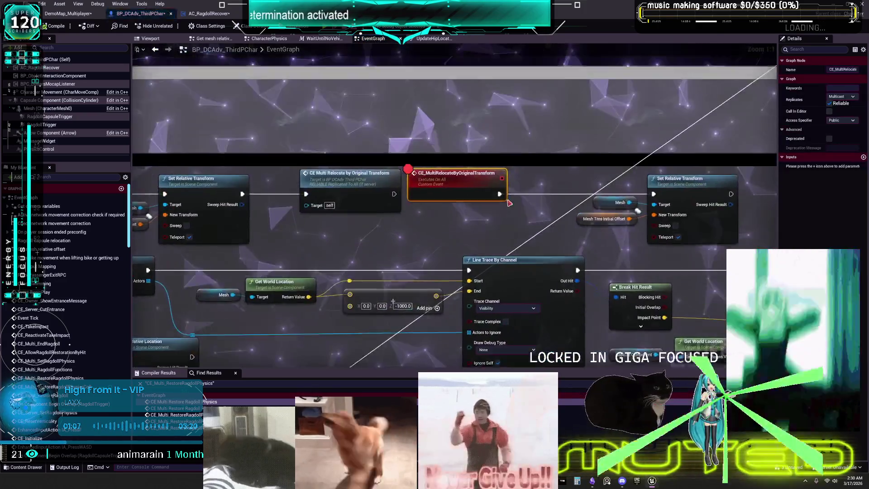
click(156, 50)
Step: Follow the CE_ServerRelocateByRaycast logic to Set Relative Location, then return to Ejected case
double_click(637, 250)
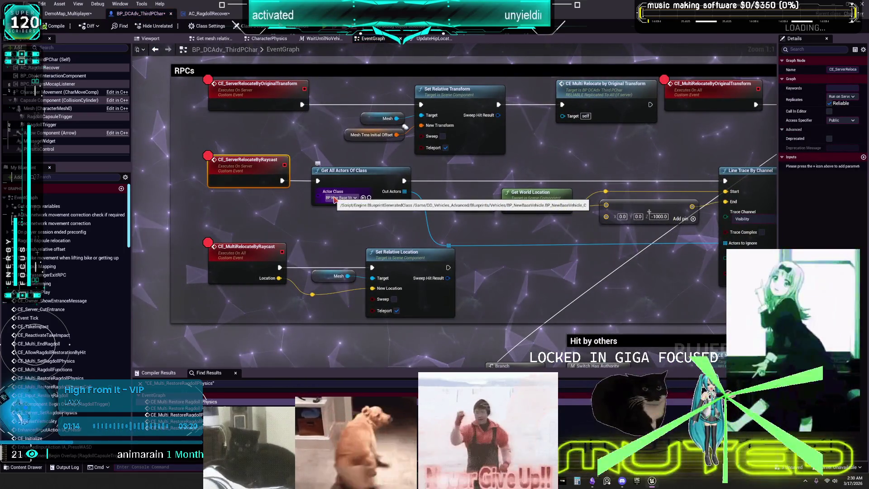
mouse_move(601, 269)
mouse_down()
mouse_move(469, 250)
mouse_move(52, 257)
mouse_up()
drag(777, 243, 326, 242)
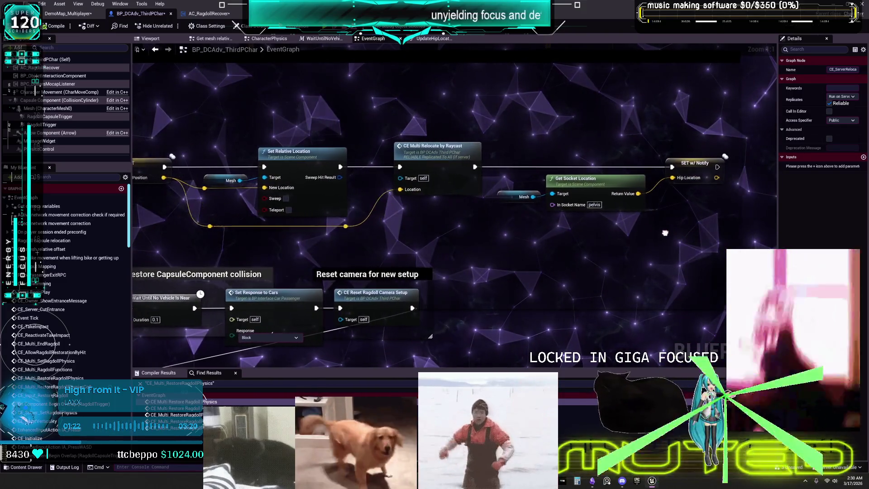
drag(683, 235, 655, 233)
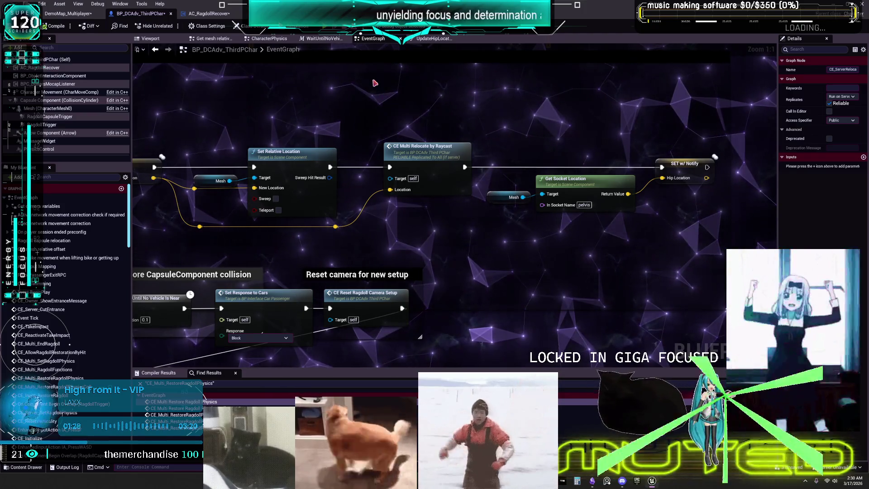
key(1)
double_click(489, 194)
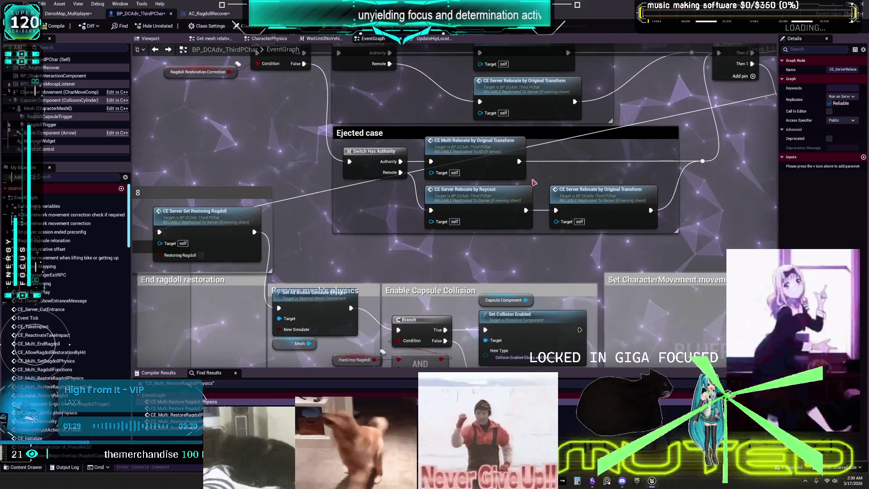
click(155, 49)
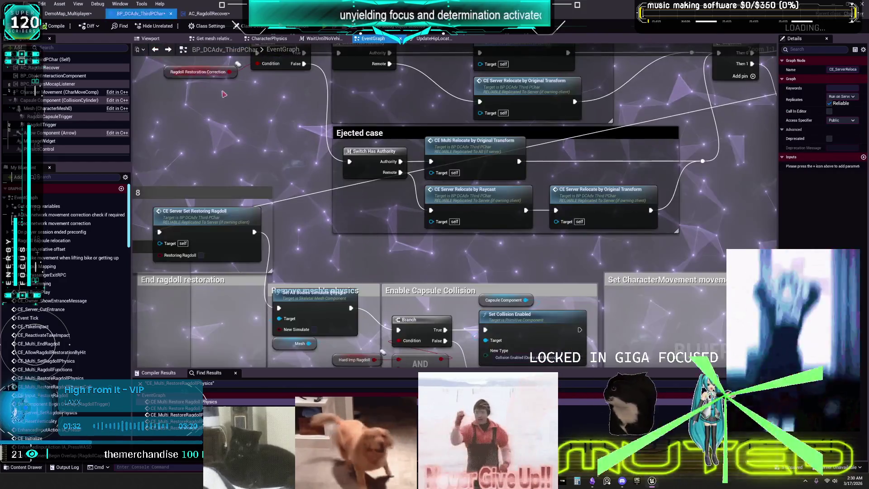
Step: Pan to the Ragdoll Deactivation nodes and inspect the CE_ServerSetRestoringRagdoll event definition
click(582, 196)
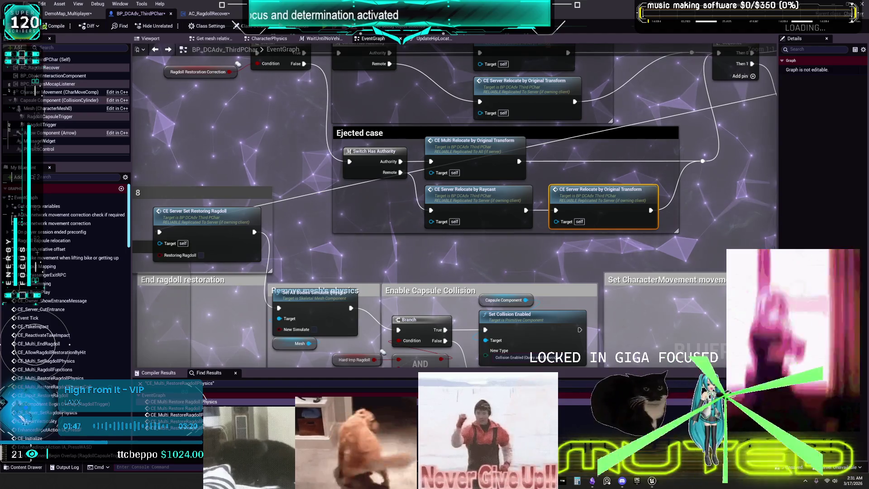
mouse_move(587, 153)
mouse_down()
mouse_move(437, 260)
mouse_move(272, 254)
mouse_up()
mouse_move(587, 153)
mouse_down()
mouse_move(504, 204)
mouse_move(490, 152)
mouse_up()
scroll(489, 153, down, 3)
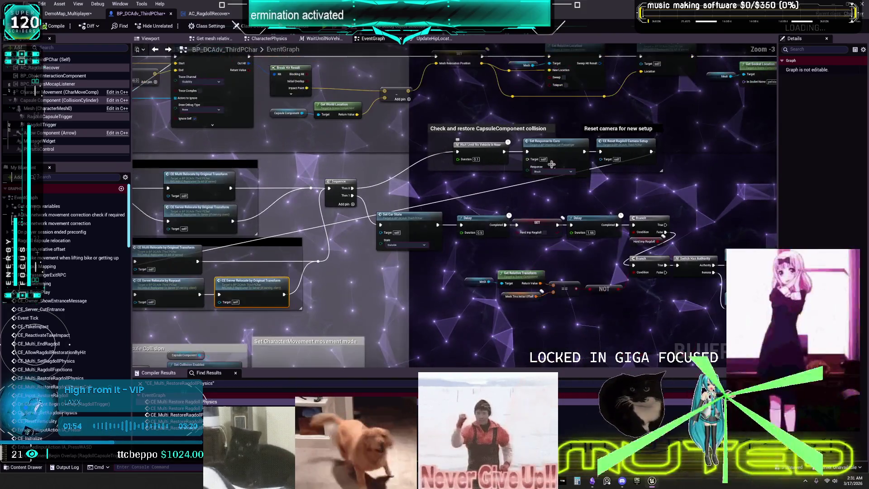
drag(362, 249, 759, 162)
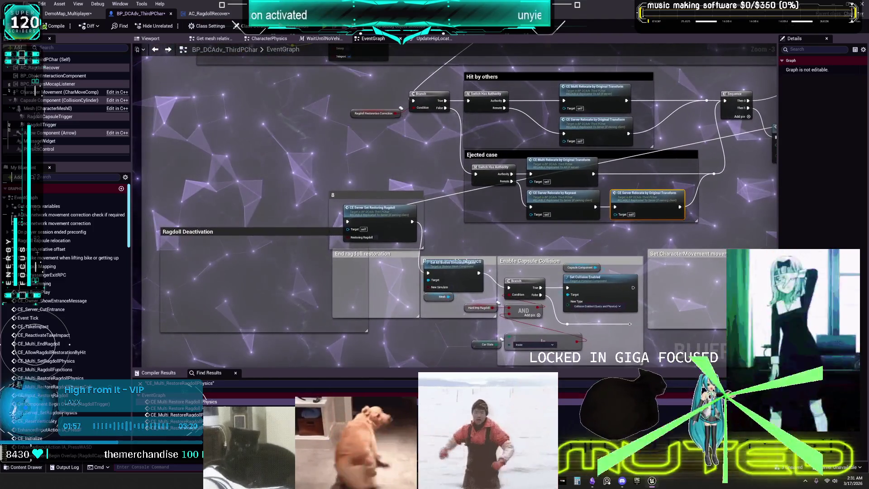
double_click(396, 215)
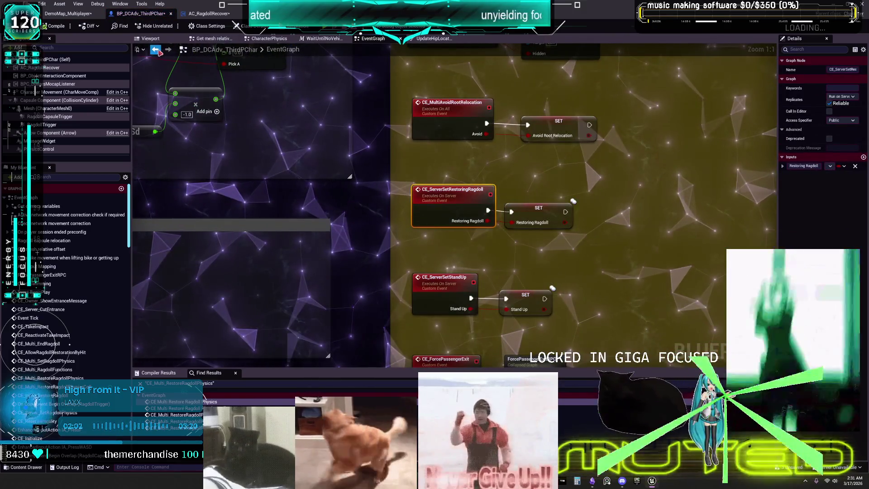
click(156, 51)
Step: Move Set All Bodies Simulate Physics upward and select Set Response to Cars with the camera reset
drag(464, 281, 461, 239)
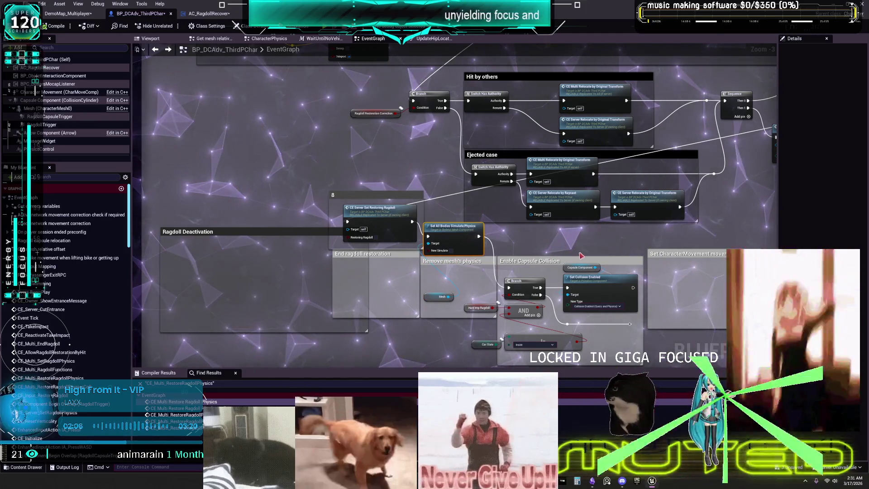
drag(581, 256, 583, 214)
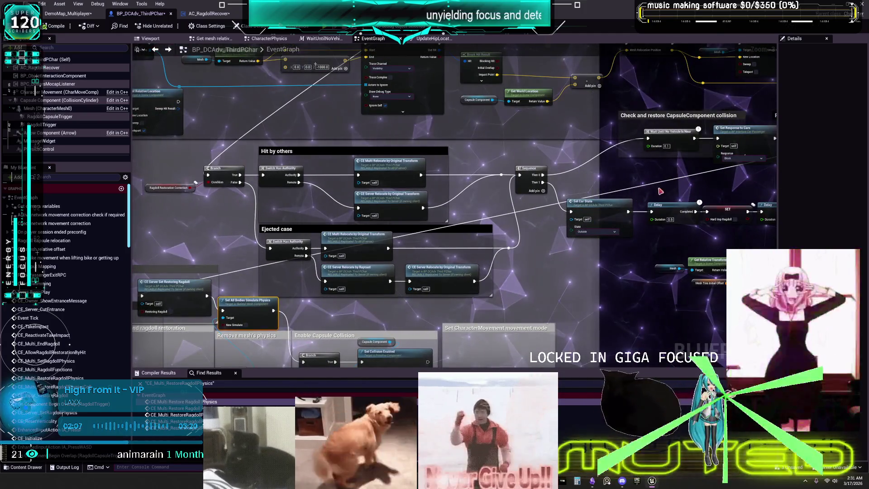
drag(661, 192, 513, 184)
mouse_move(614, 200)
mouse_down()
mouse_move(559, 257)
mouse_move(453, 164)
mouse_up()
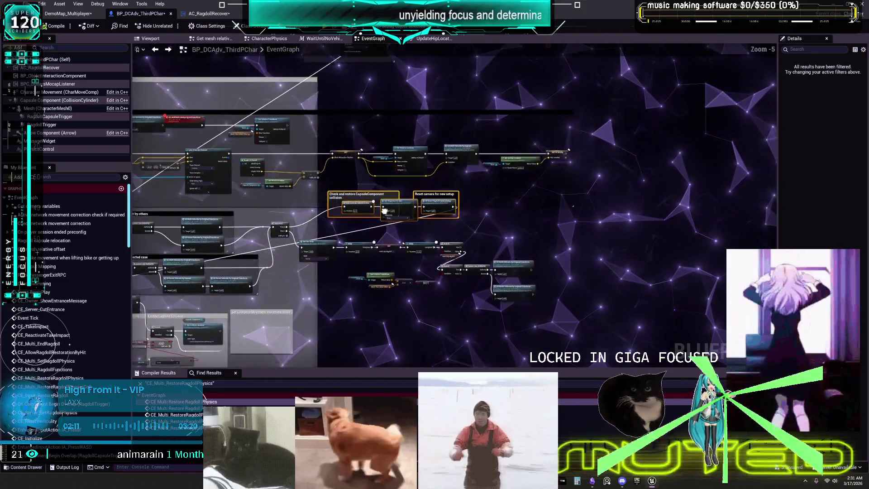
drag(384, 210, 384, 218)
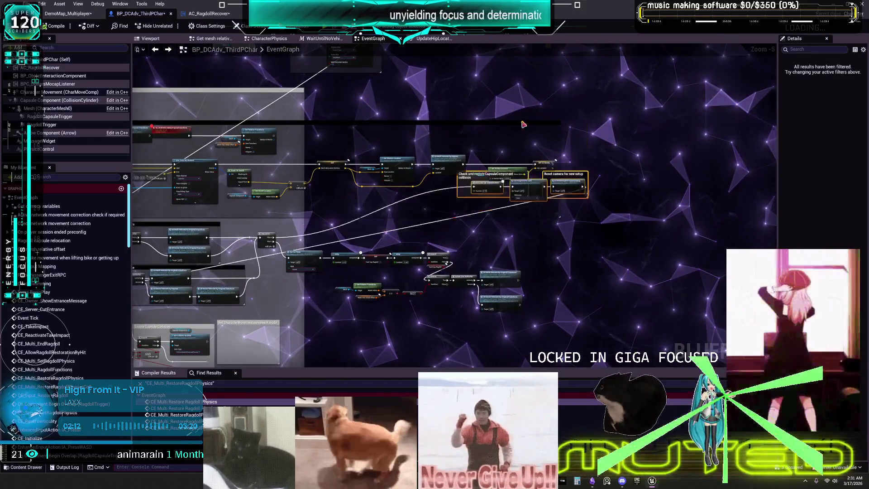
Step: Raise the collision-check comment group and pan to the 'add this important!' teleport note
drag(525, 153, 533, 151)
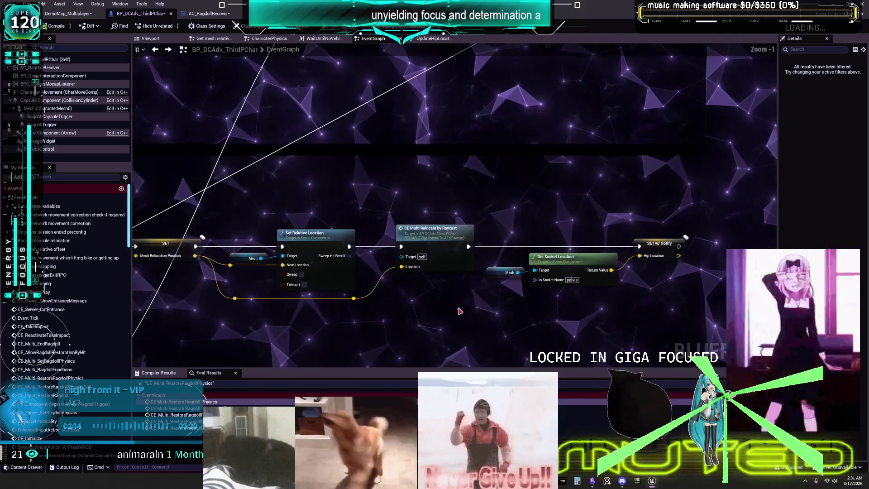
drag(468, 333, 496, 169)
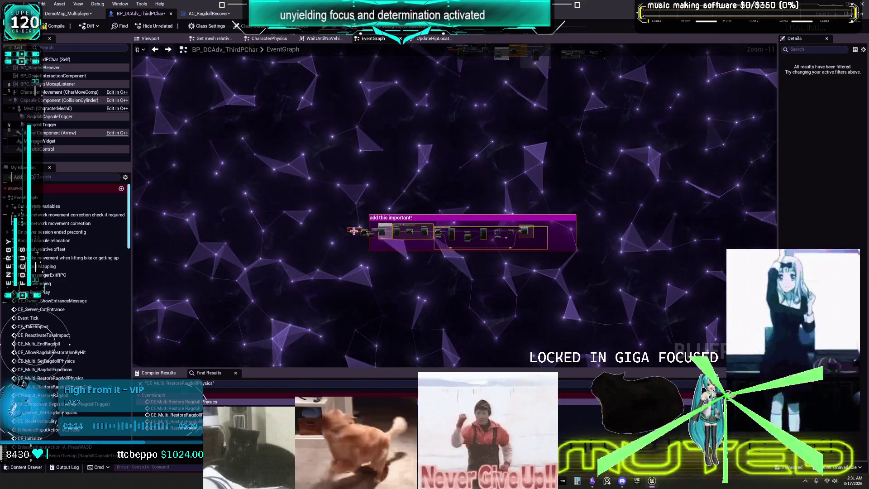
drag(395, 129, 395, 268)
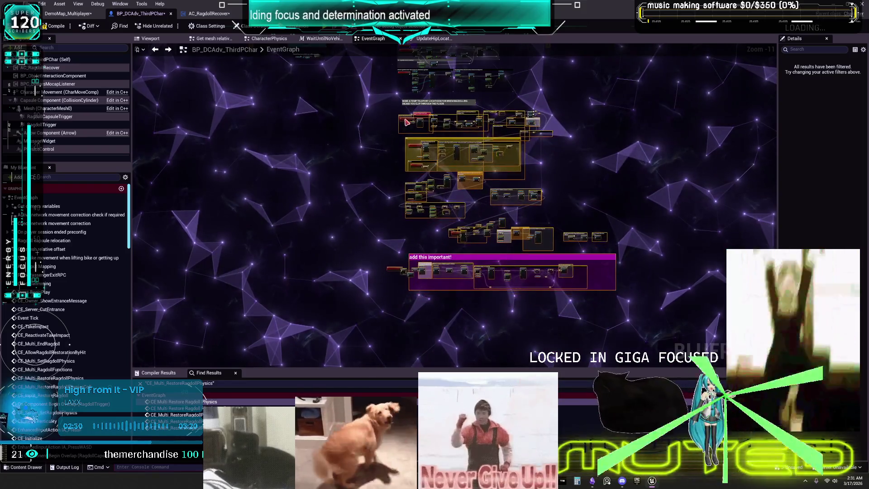
scroll(374, 220, up, 4)
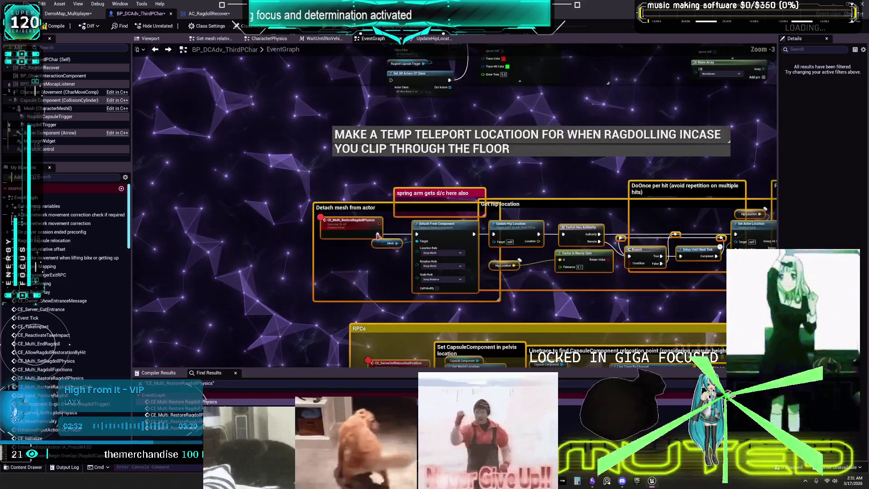
drag(374, 221, 381, 210)
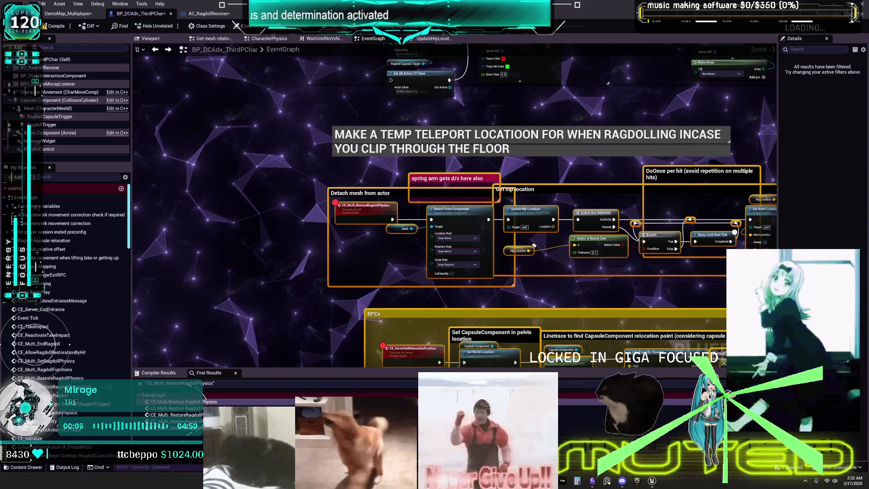
scroll(567, 148, down, 1)
scroll(526, 322, down, 2)
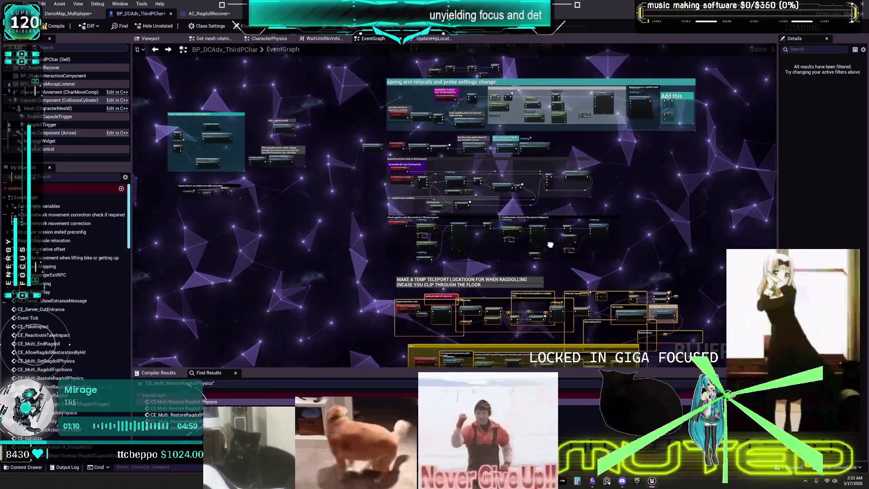
drag(488, 232, 405, 252)
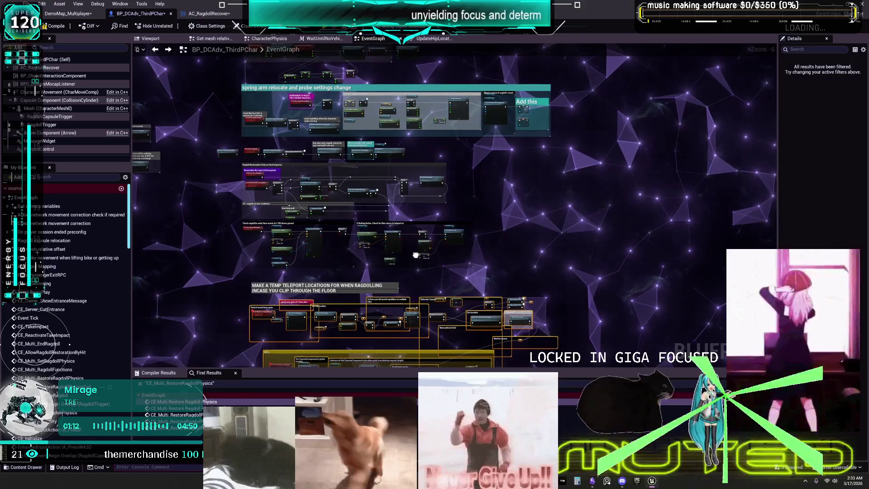
mouse_move(556, 257)
mouse_down()
mouse_move(548, 243)
mouse_move(524, 247)
mouse_up()
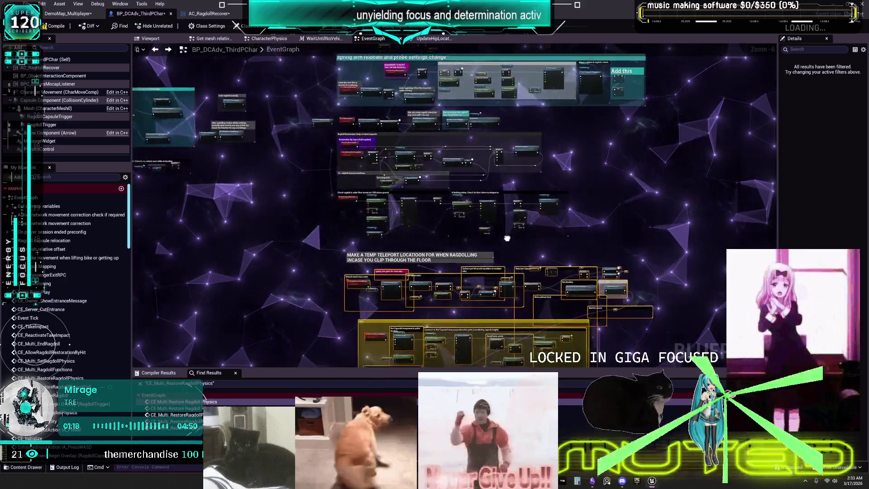
mouse_move(441, 275)
mouse_down()
mouse_move(450, 265)
mouse_move(572, 246)
mouse_up()
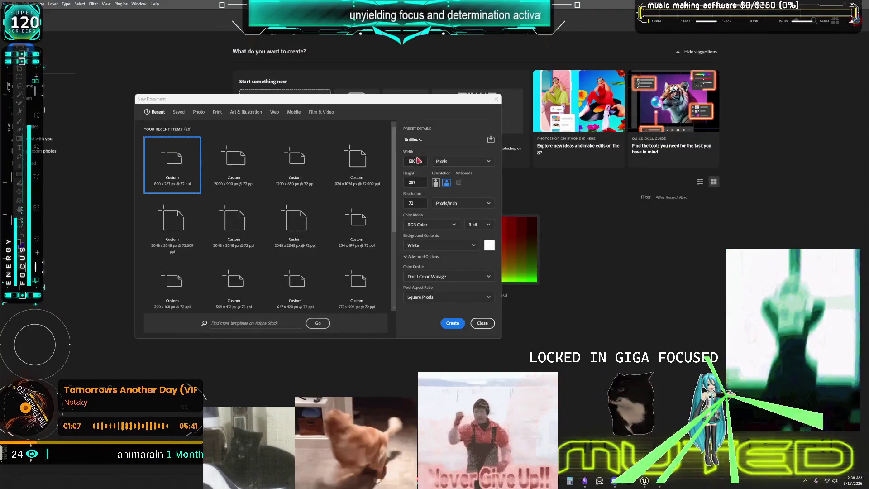
Step: Select the Width field in Photoshop's 800 x 267 px New Document dialog
click(419, 161)
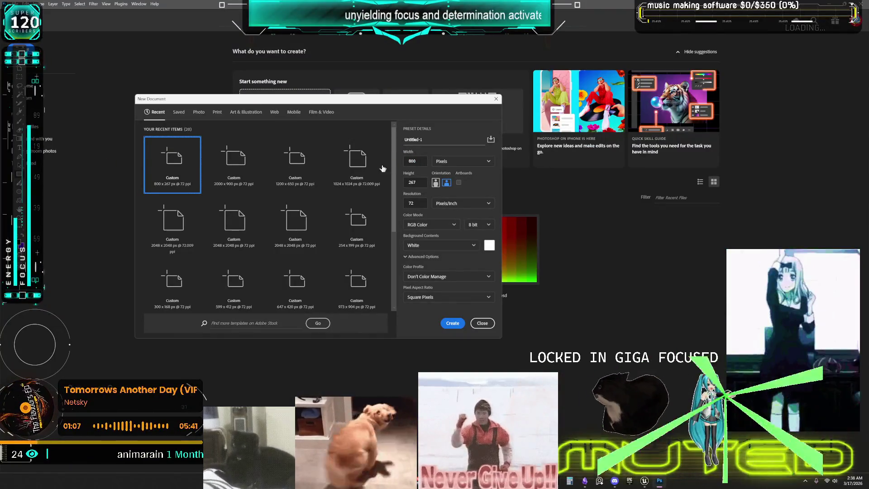
Step: Create a 1920×1080 document and cover the canvas with a rasterized black rectangle
text(1920)
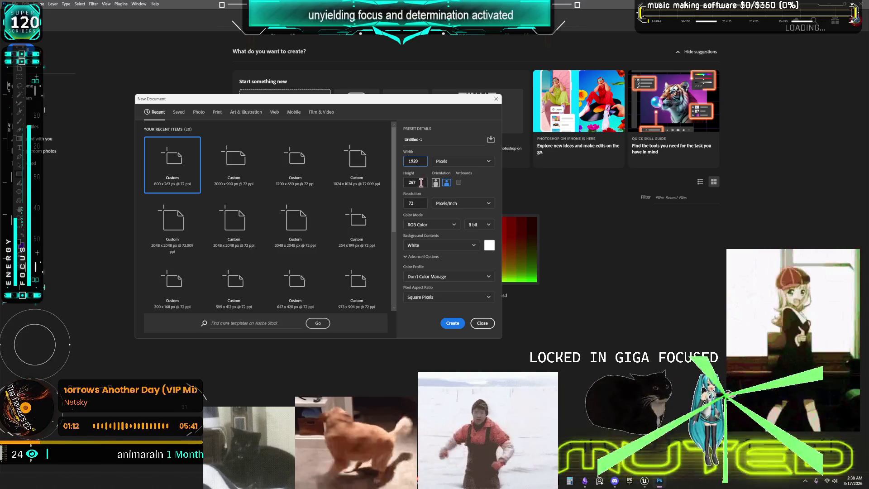
key(Tab)
text(1080)
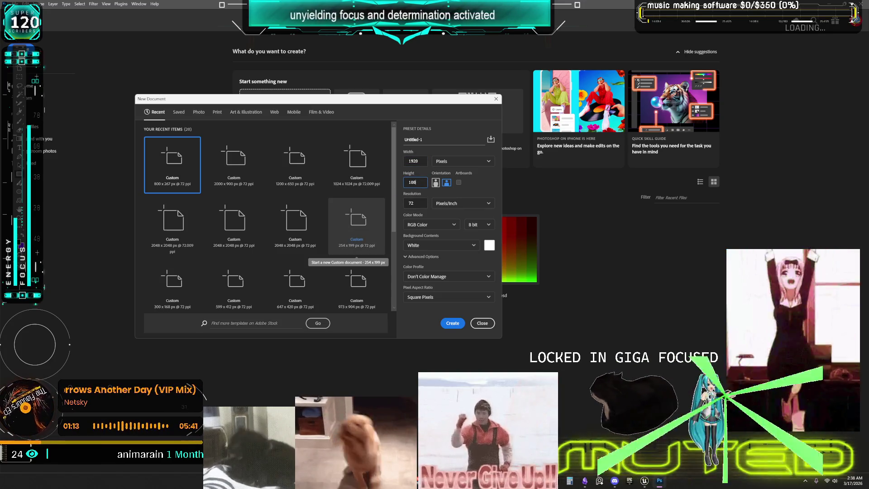
click(453, 323)
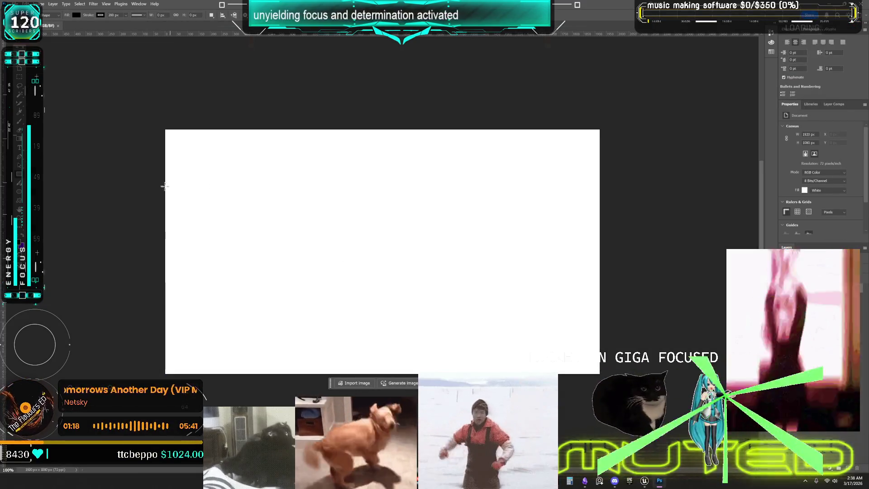
mouse_move(123, 122)
mouse_down()
mouse_move(290, 230)
mouse_move(645, 408)
mouse_up()
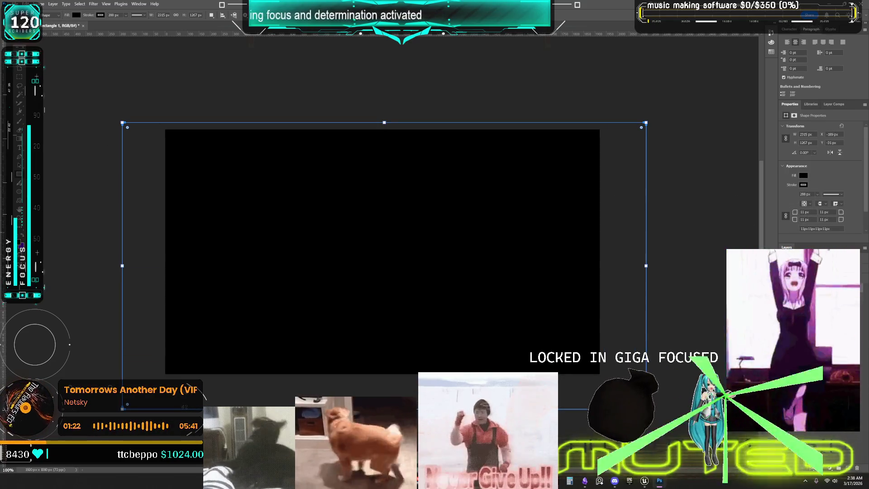
click(852, 447)
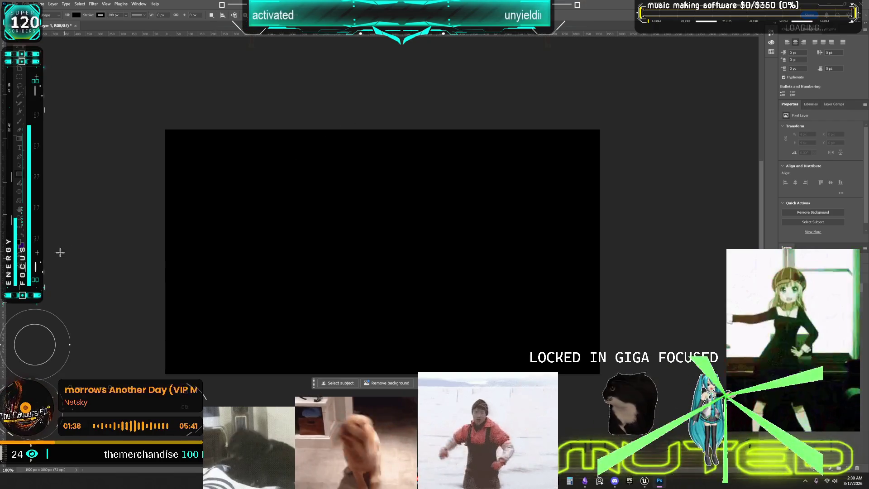
Step: Set a soft blue foreground colour and an orange golden-brown background colour
click(556, 192)
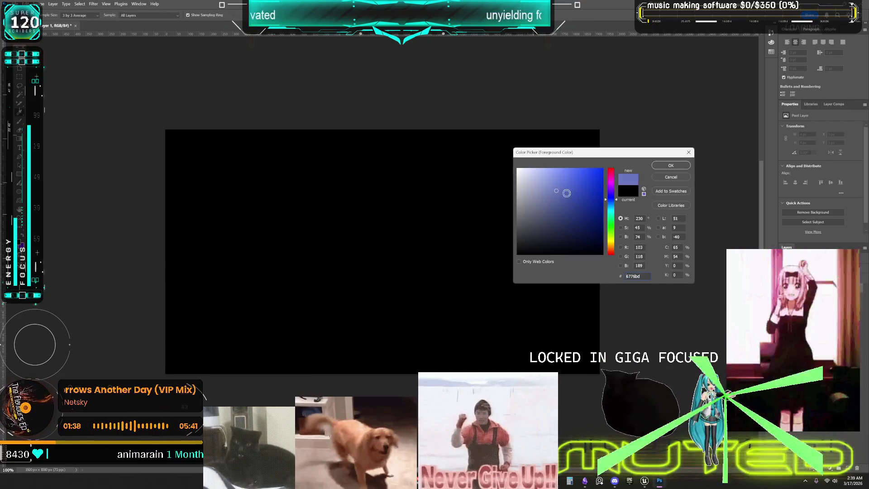
click(668, 166)
click(22, 247)
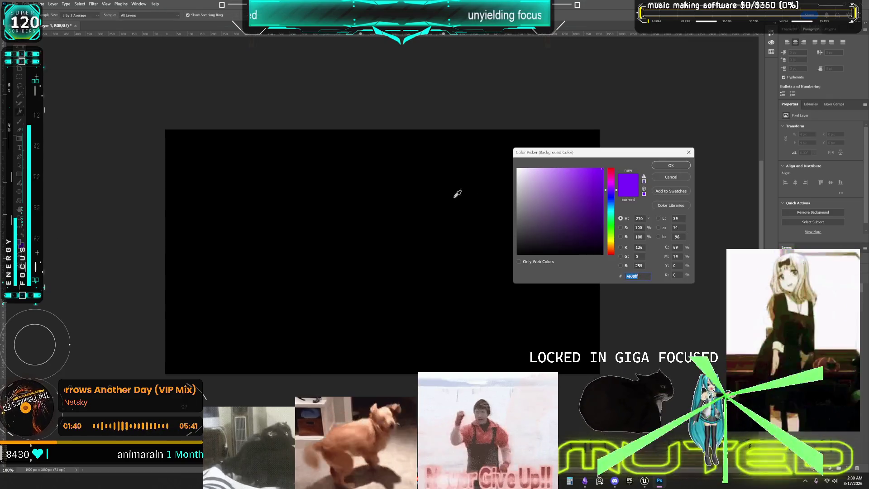
click(545, 224)
drag(611, 218, 611, 237)
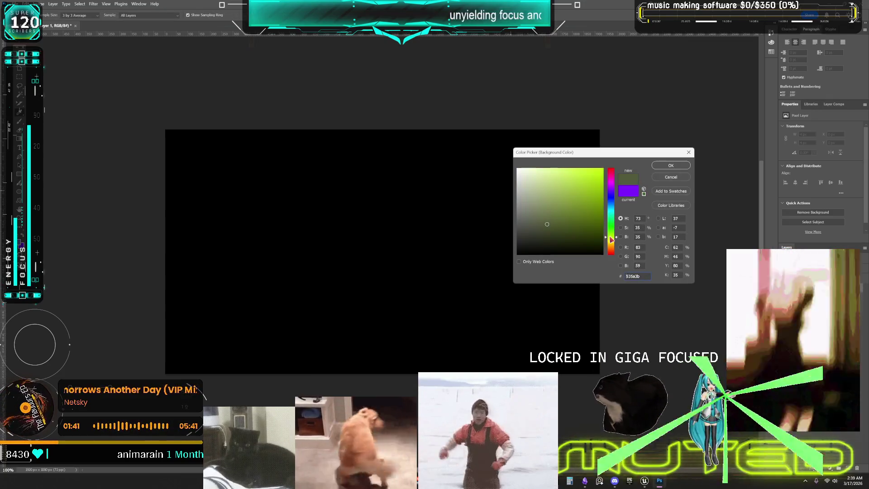
click(581, 210)
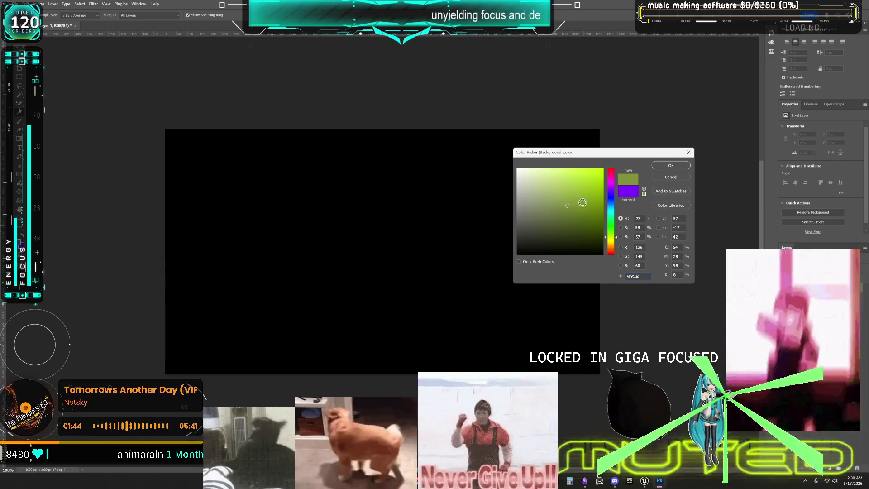
drag(611, 236, 615, 247)
click(577, 199)
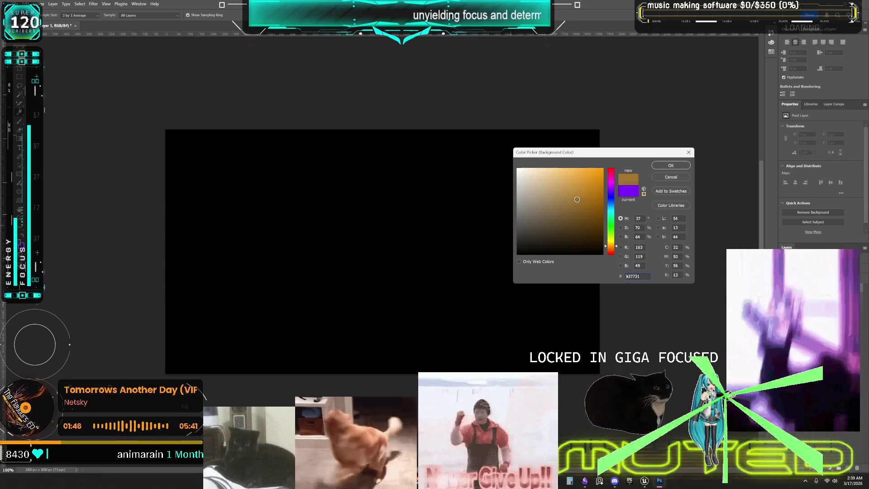
click(671, 166)
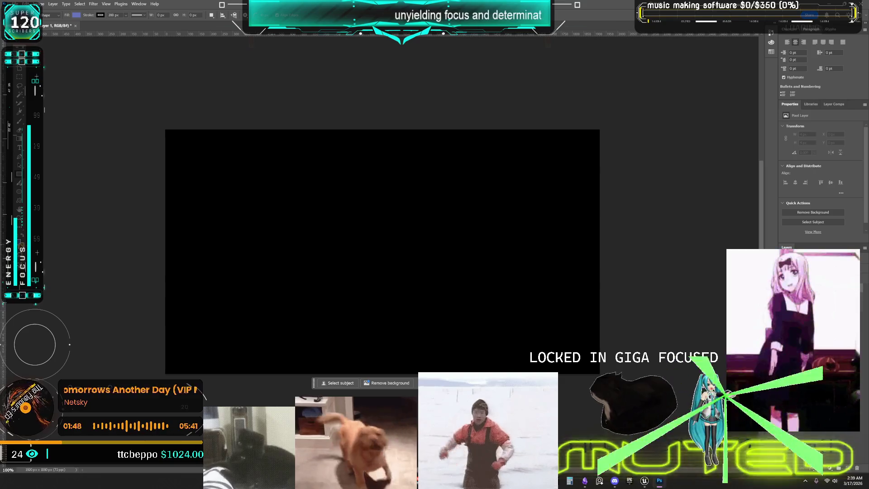
Step: Draw a centred rounded rectangle with 43 px corner radius and a 33.28 px stroke
mouse_move(305, 156)
mouse_down()
mouse_move(394, 291)
mouse_move(454, 325)
mouse_move(447, 337)
mouse_move(460, 347)
mouse_up()
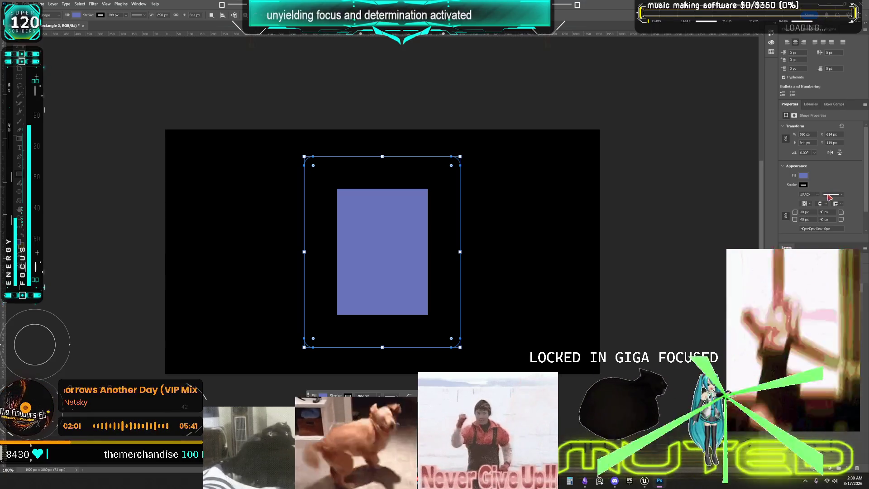
mouse_move(837, 220)
mouse_down()
mouse_move(864, 223)
mouse_move(851, 226)
mouse_up()
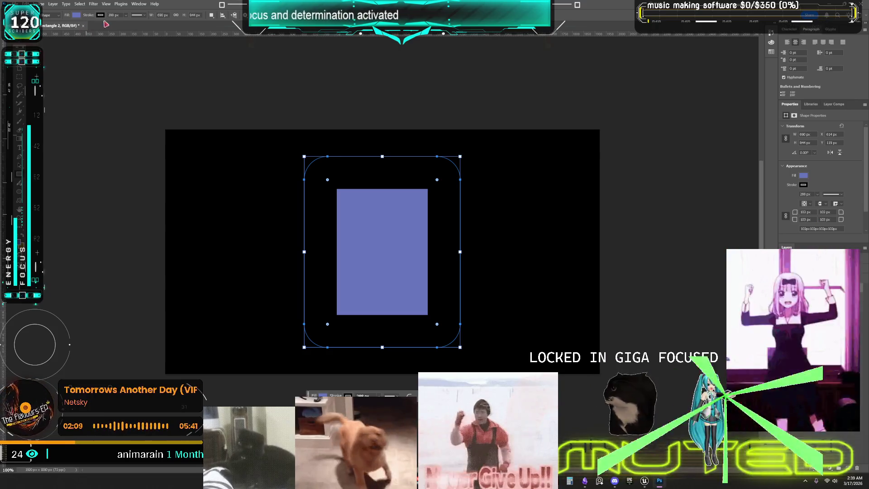
click(125, 15)
drag(134, 26, 130, 28)
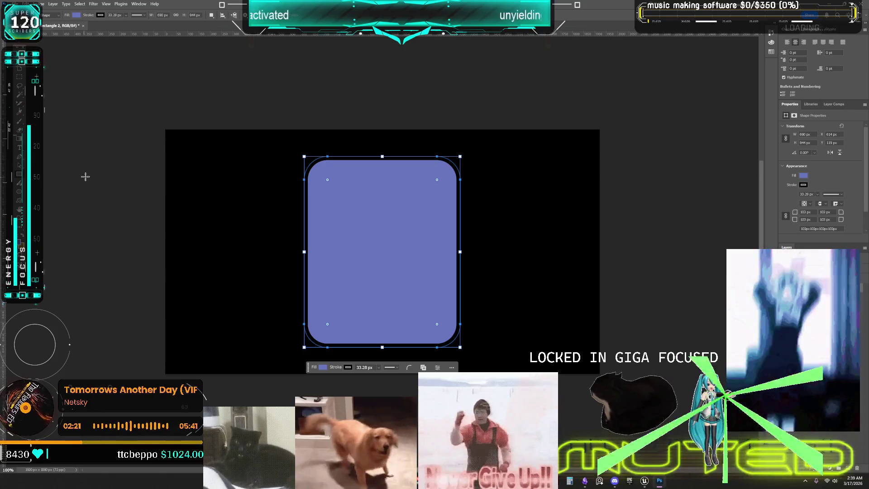
key(Escape)
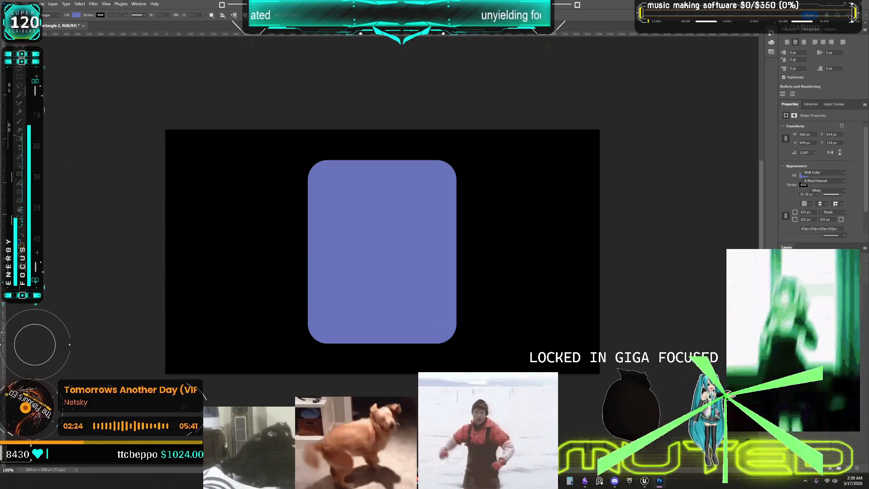
Step: Duplicate the purple rounded rectangle and place the copy to its left
key(ctrl+z)
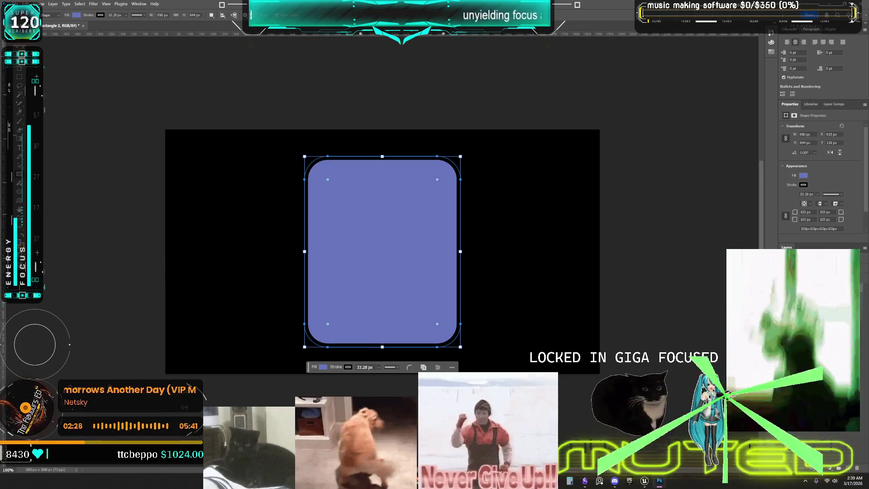
key(v)
drag(405, 220, 226, 216)
Step: Shrink the copy into a short, wide pill, then try dragging guides onto the canvas
mouse_move(304, 248)
mouse_down()
mouse_move(243, 248)
mouse_move(266, 248)
mouse_up()
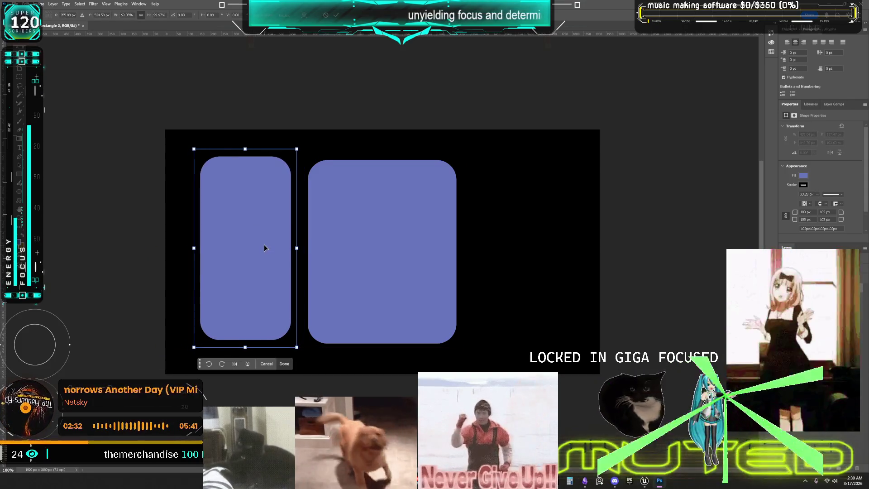
mouse_move(245, 346)
mouse_down()
mouse_move(244, 208)
mouse_move(263, 193)
mouse_move(261, 206)
mouse_move(271, 178)
mouse_up()
drag(379, 36, 384, 159)
drag(43, 324, 300, 320)
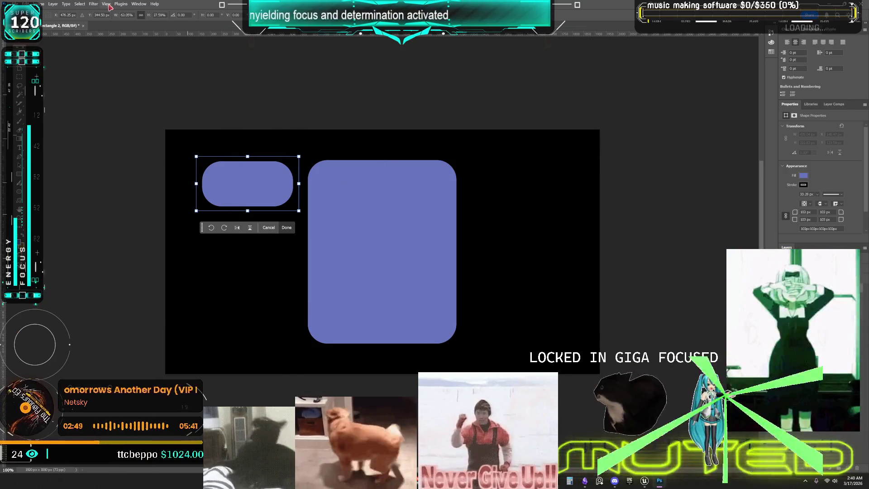
Step: Commit the pending resize of the pill shape
click(109, 5)
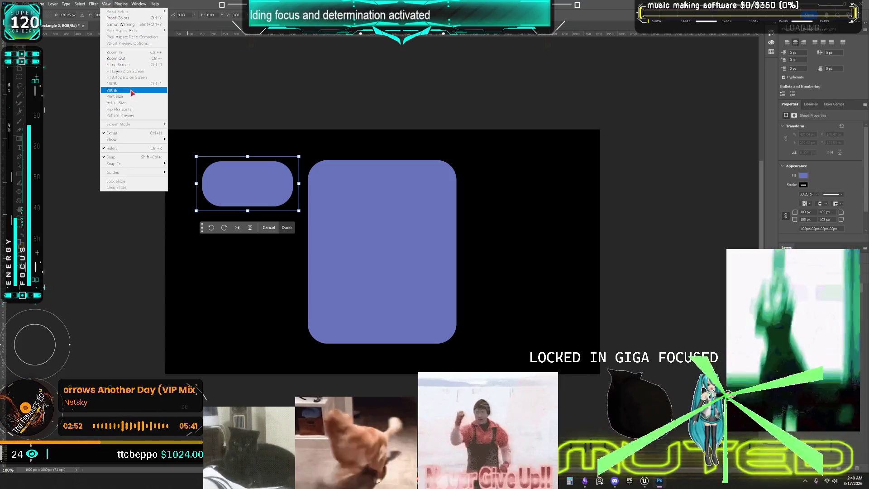
mouse_move(132, 140)
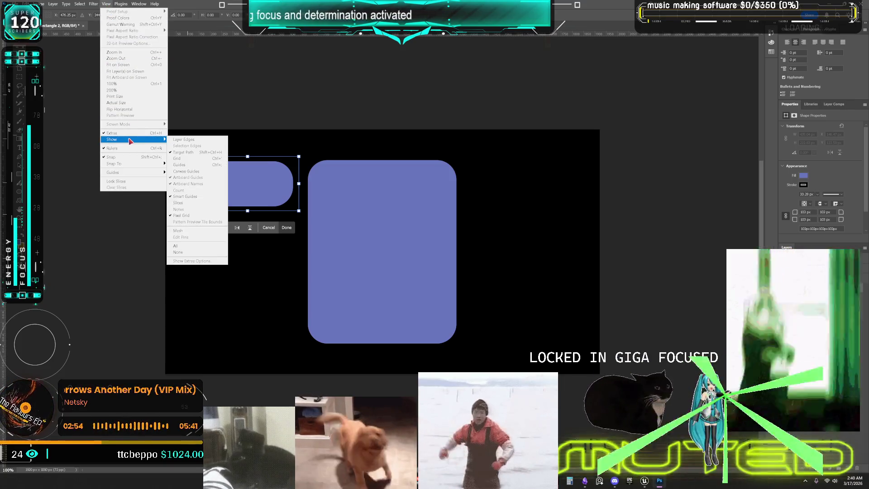
click(329, 113)
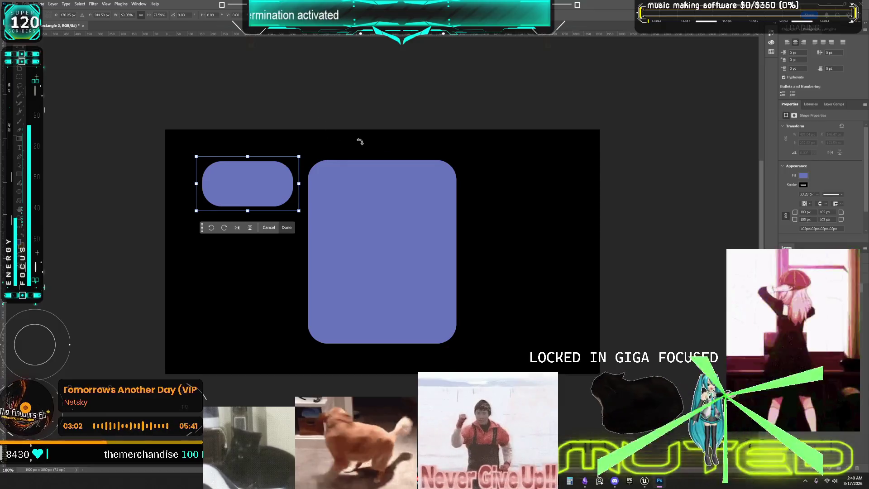
key(Return)
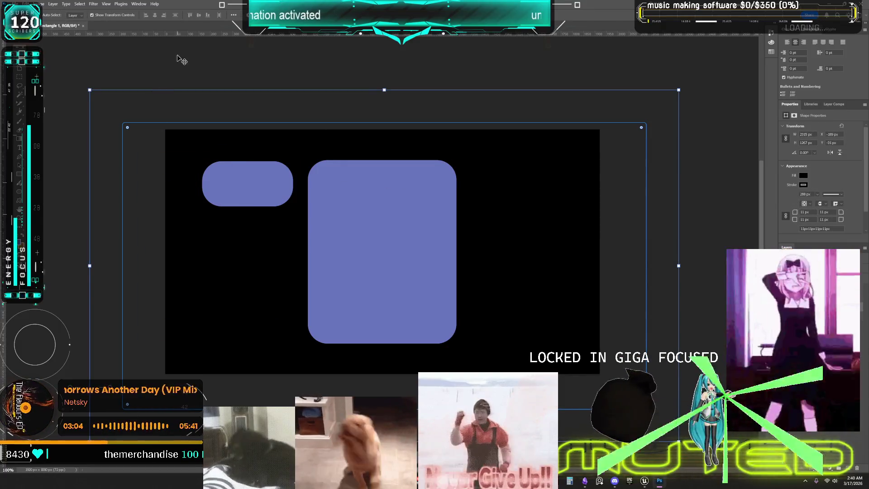
Step: Show guides, then add a vertical guide by the pill and a horizontal one along the rectangle's bottom
click(106, 3)
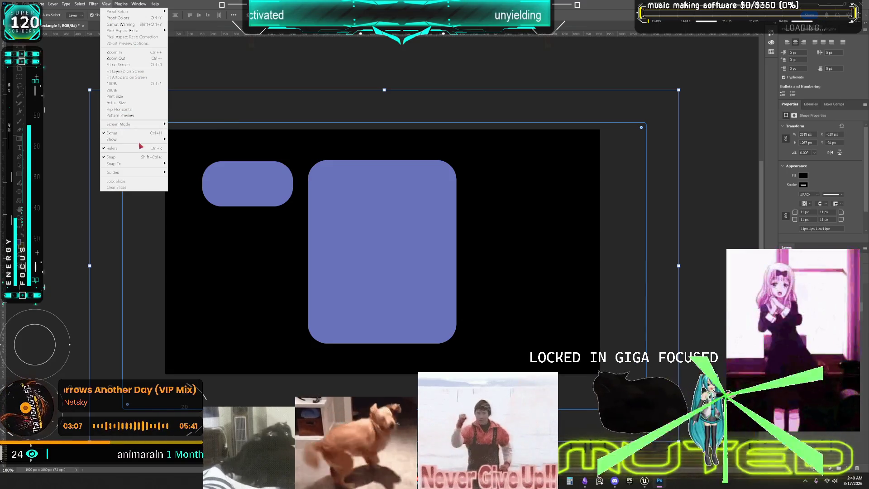
mouse_move(139, 141)
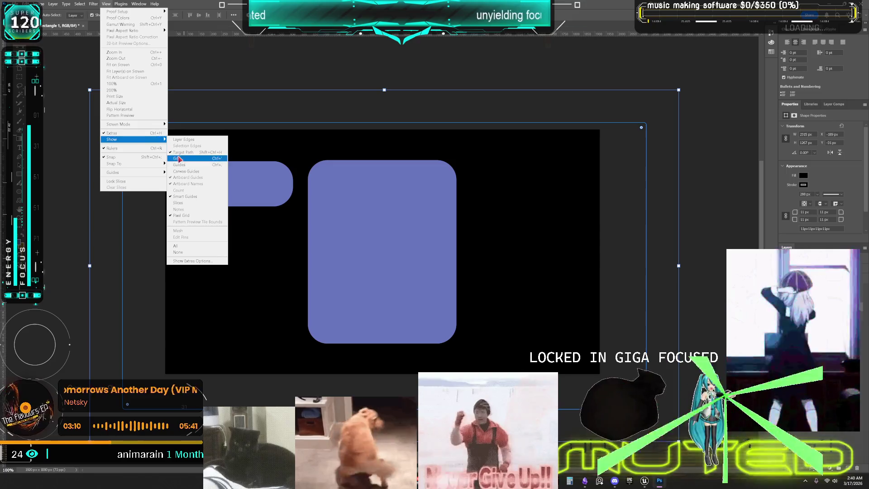
click(178, 171)
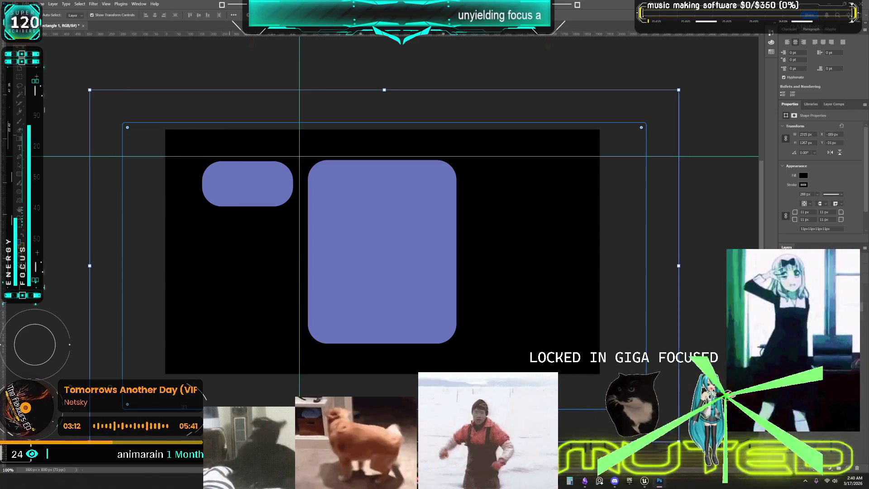
drag(17, 227, 194, 226)
mouse_move(430, 38)
mouse_down()
mouse_move(481, 348)
mouse_move(454, 344)
mouse_up()
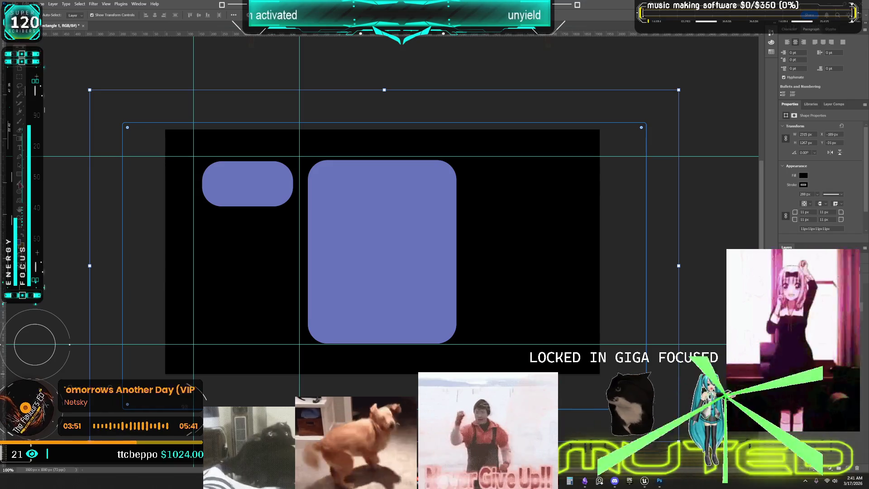
click(20, 199)
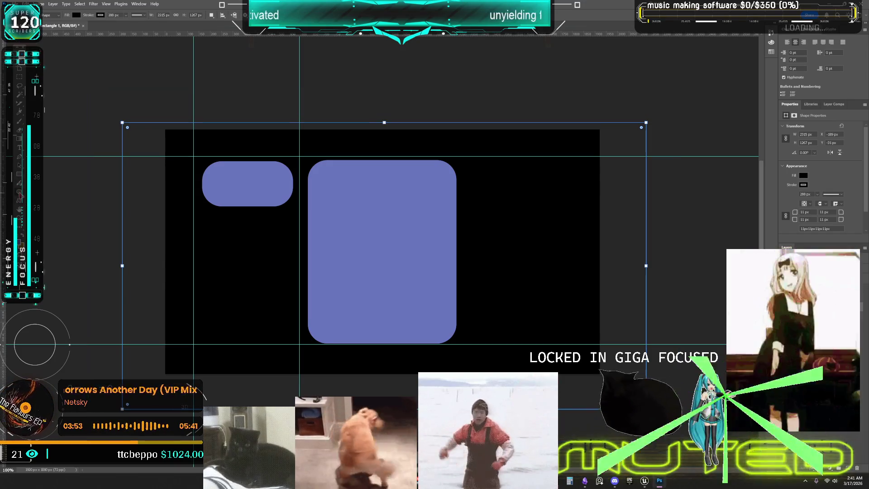
Step: Pick a pale yellow colour and draw a circle overlapping the pill and the large rectangle
click(75, 15)
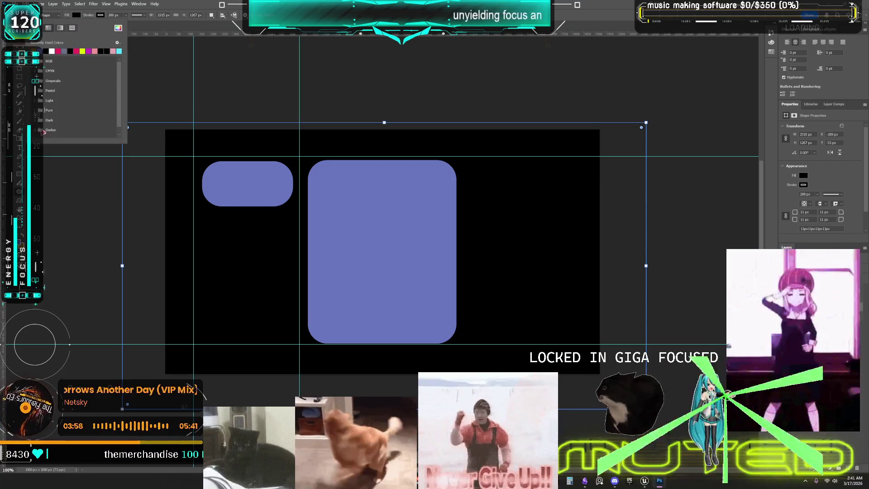
click(118, 28)
click(611, 241)
click(585, 181)
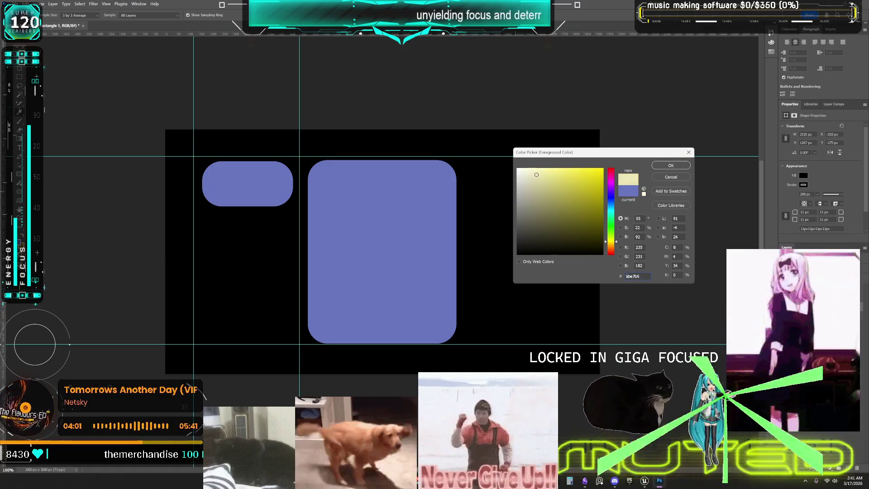
click(671, 165)
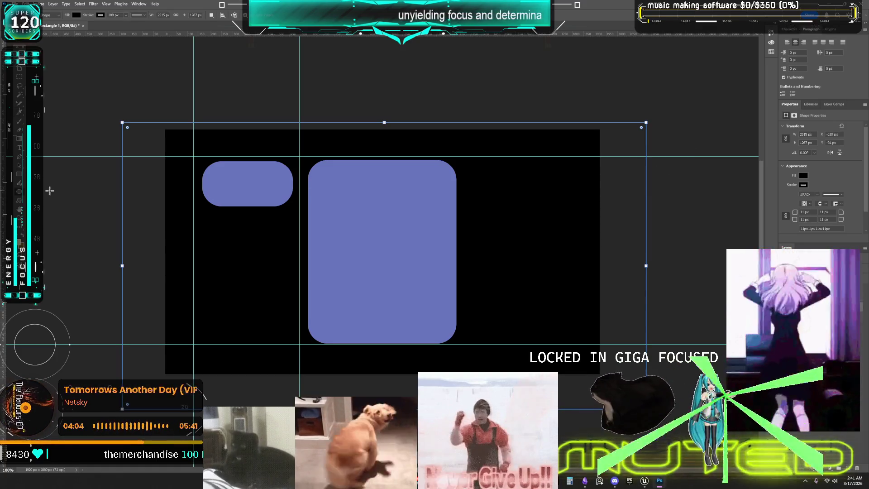
drag(302, 157, 353, 207)
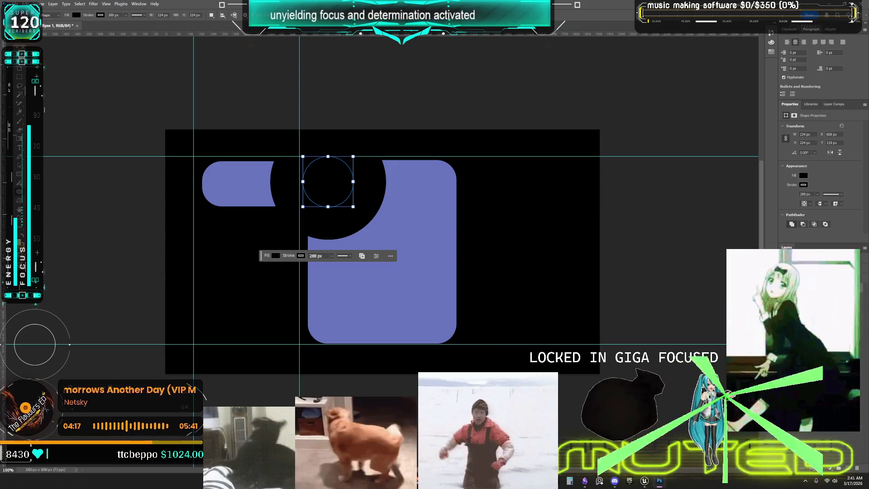
Step: Shift the circle left toward the pill, then duplicate its layer and delete the copy
key(v)
mouse_move(372, 201)
mouse_down()
mouse_move(353, 196)
mouse_move(348, 203)
mouse_up()
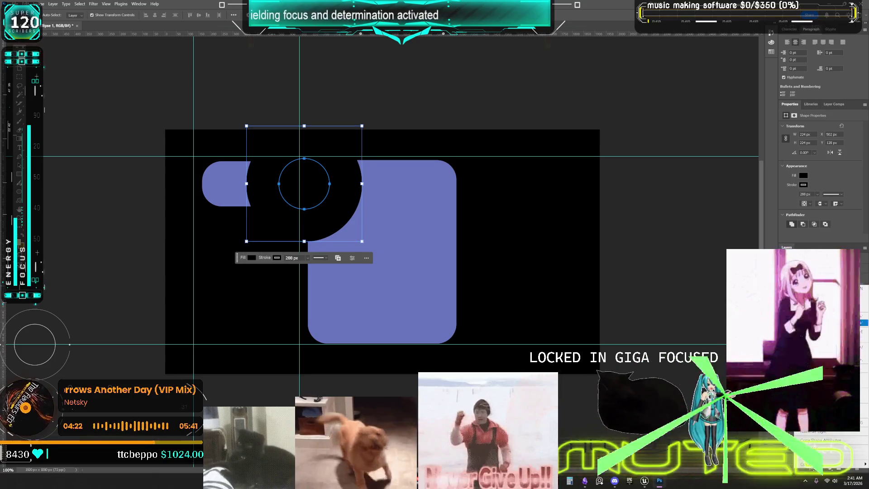
click(337, 258)
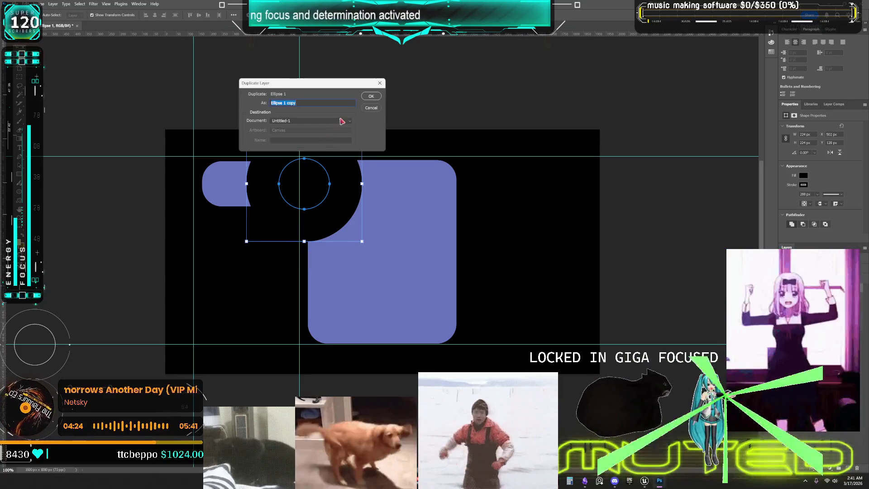
click(371, 97)
drag(345, 208, 372, 209)
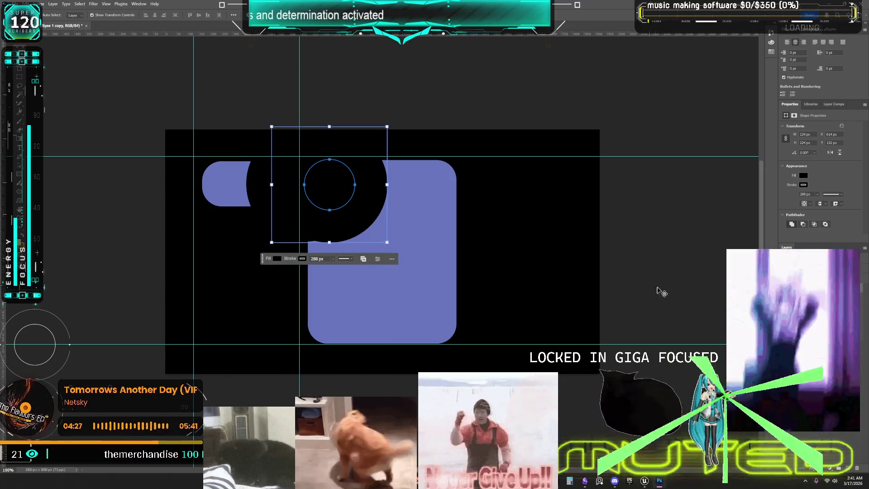
key(Delete)
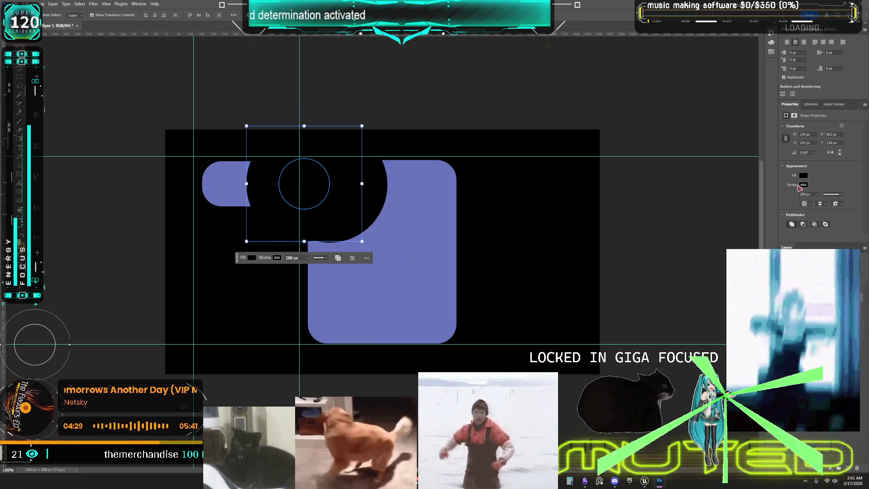
Step: Adjust the circle's fill colour and stroke, then step back to the Ellipse 1 layer
click(803, 176)
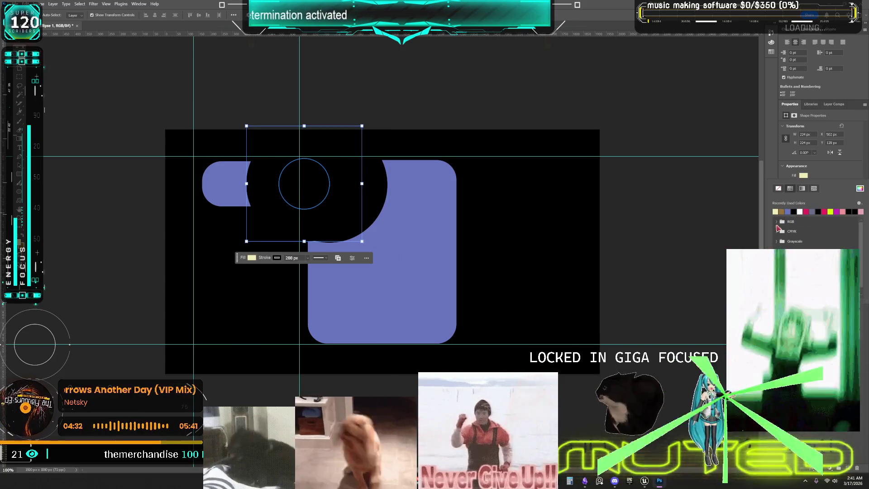
key(Escape)
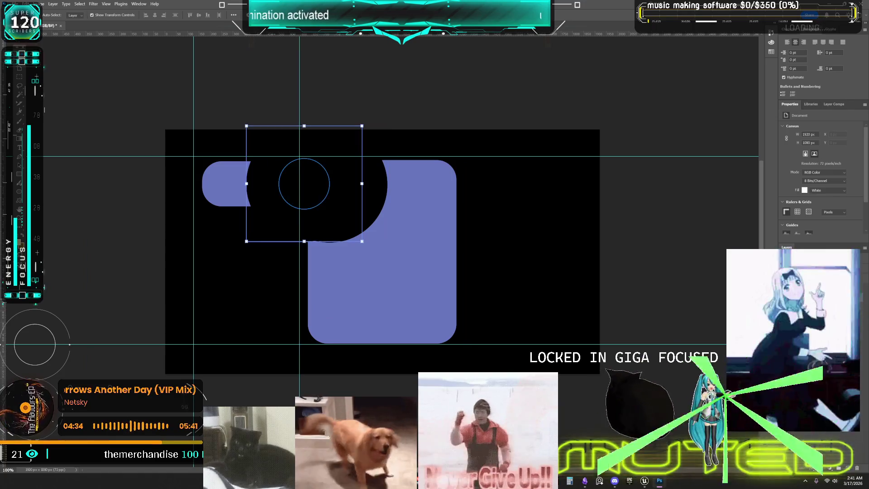
key(ctrl+z)
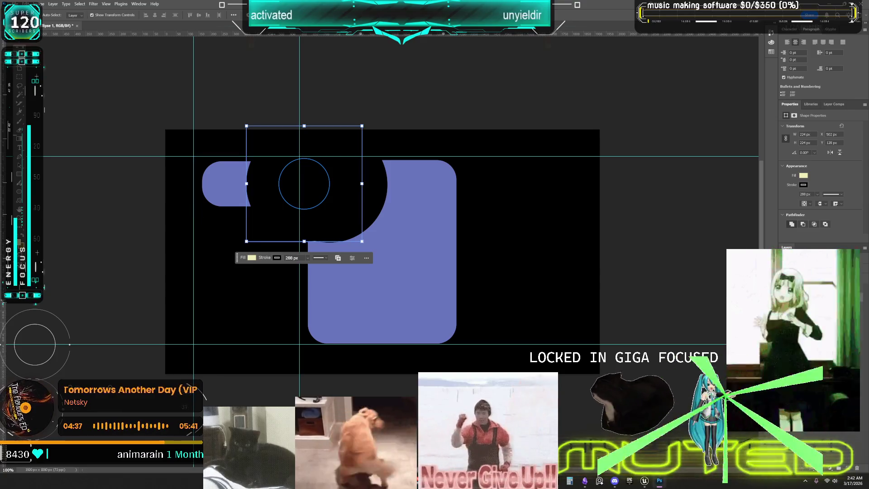
key(ctrl+z)
key(ctrl+z)
key(ctrl+z)
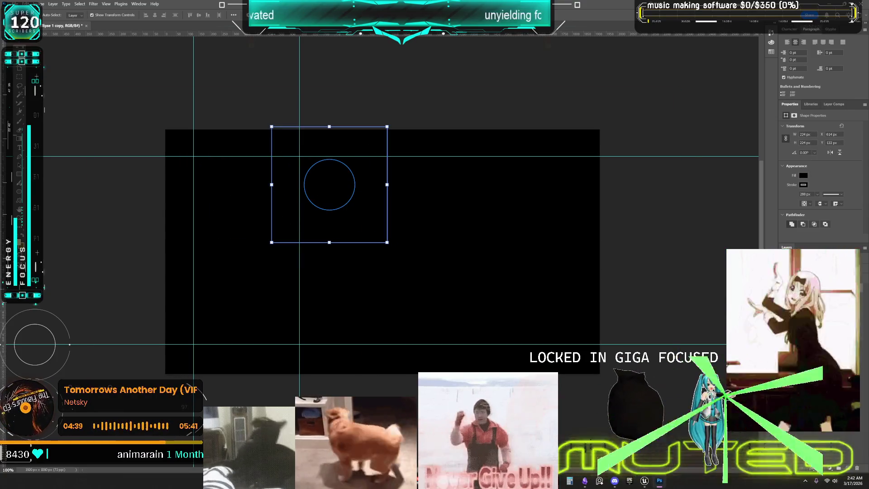
click(672, 179)
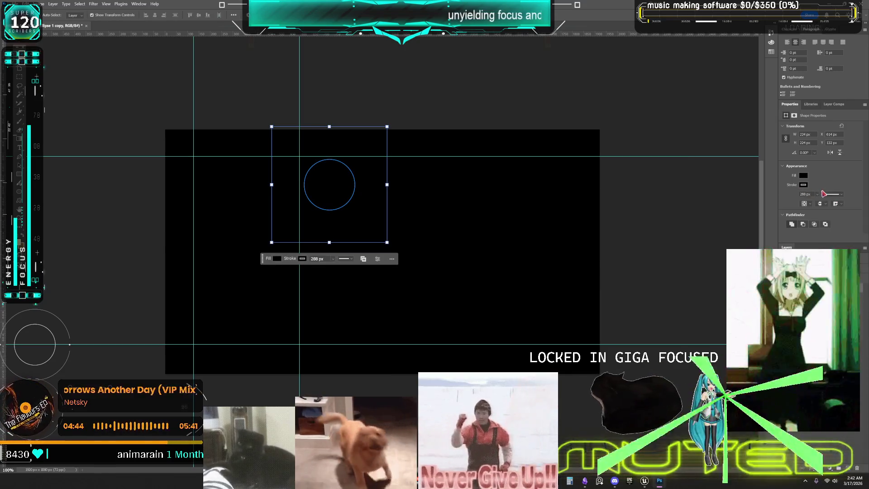
drag(816, 194, 798, 202)
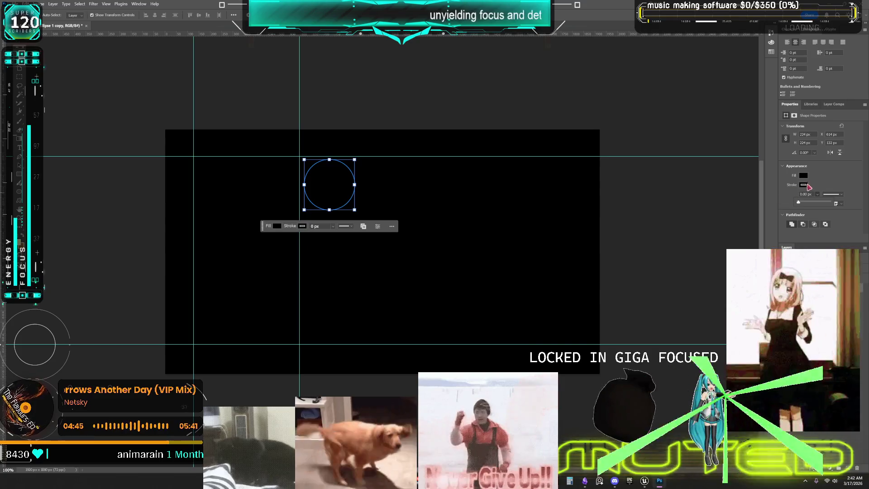
click(806, 185)
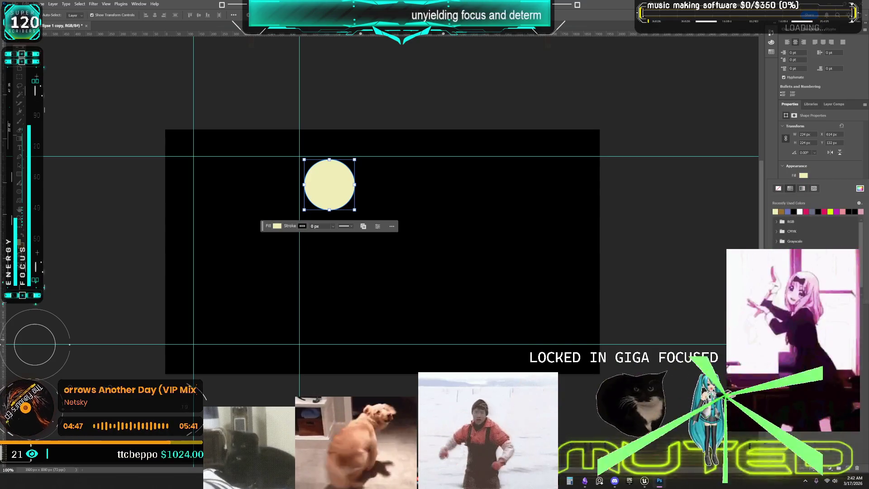
click(407, 272)
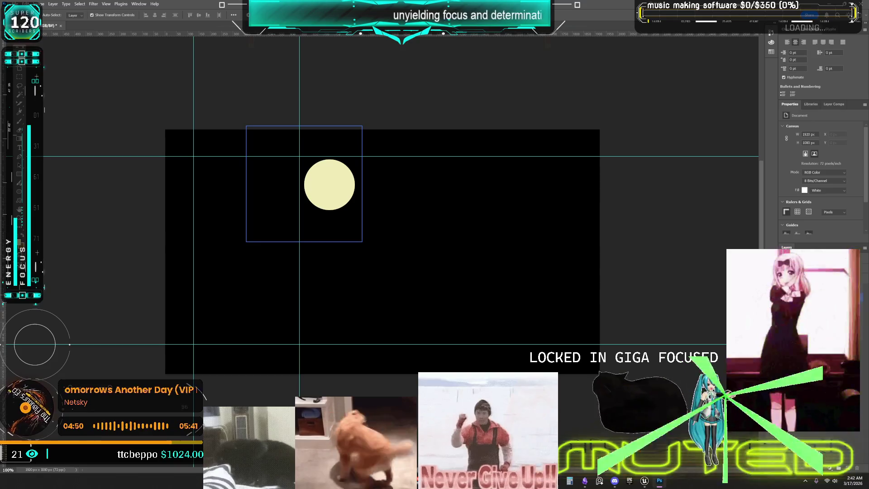
click(330, 185)
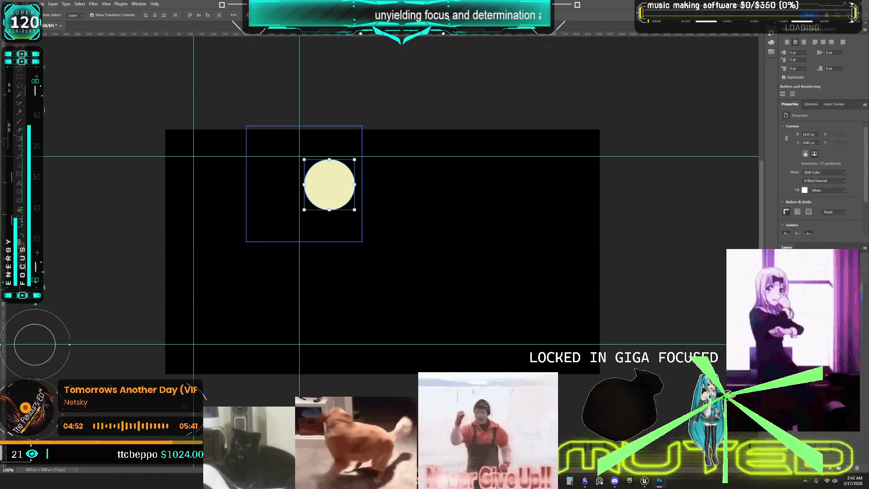
key(ctrl+z)
key(ctrl+z)
key(ctrl+z)
key(ctrl+z)
key(ctrl+z)
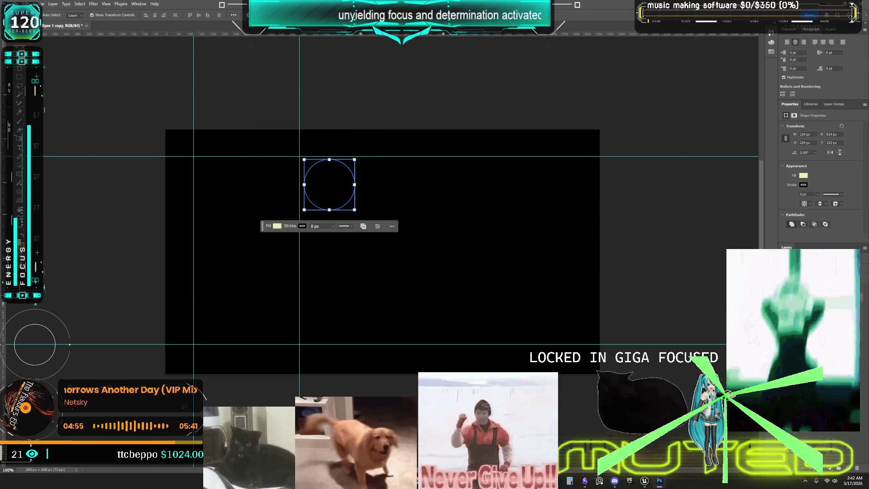
Step: Duplicate Ellipse 1 and scale the copy from its corner to carve a pale yellow crescent
key(ctrl+j)
key(ctrl+t)
drag(355, 210, 394, 255)
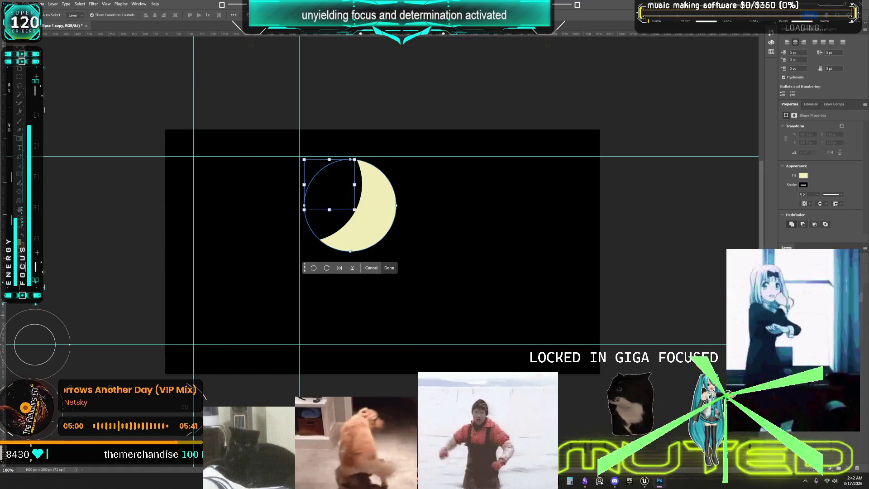
key(Return)
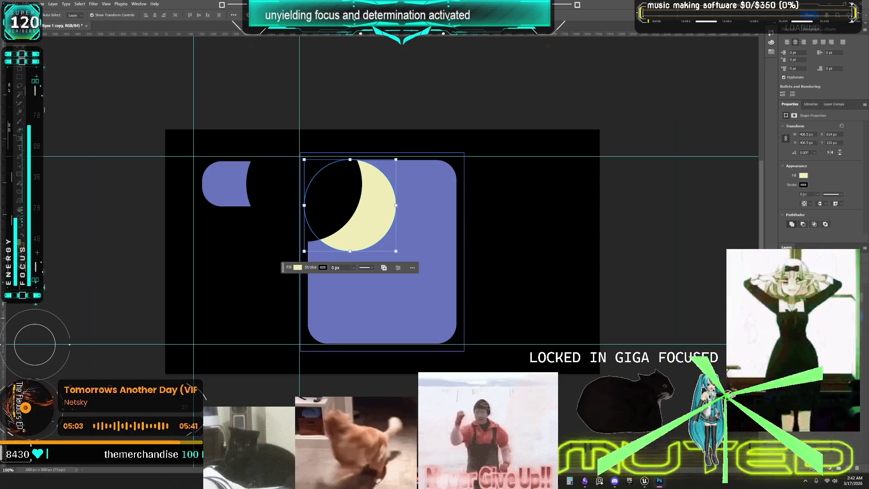
click(224, 184)
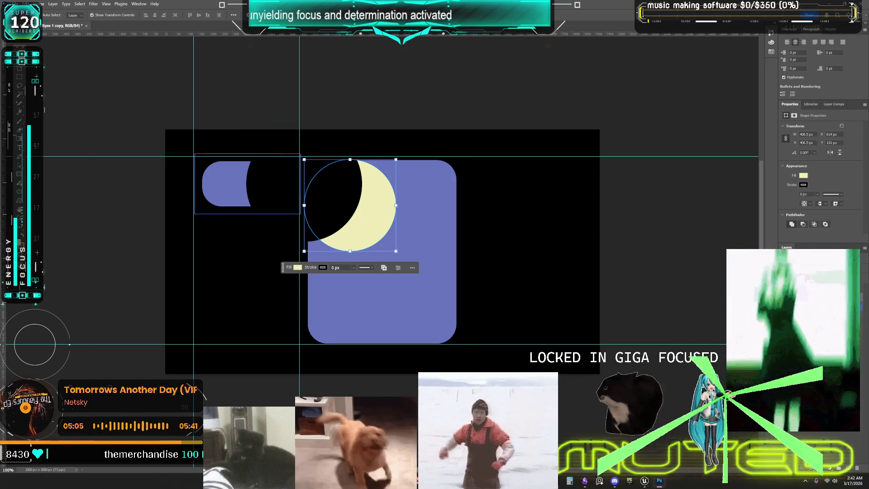
Step: Drag the small purple pill beside the large rectangle's upper right and deselect it
mouse_move(220, 192)
mouse_down()
mouse_move(434, 228)
mouse_move(485, 202)
mouse_move(481, 189)
mouse_up()
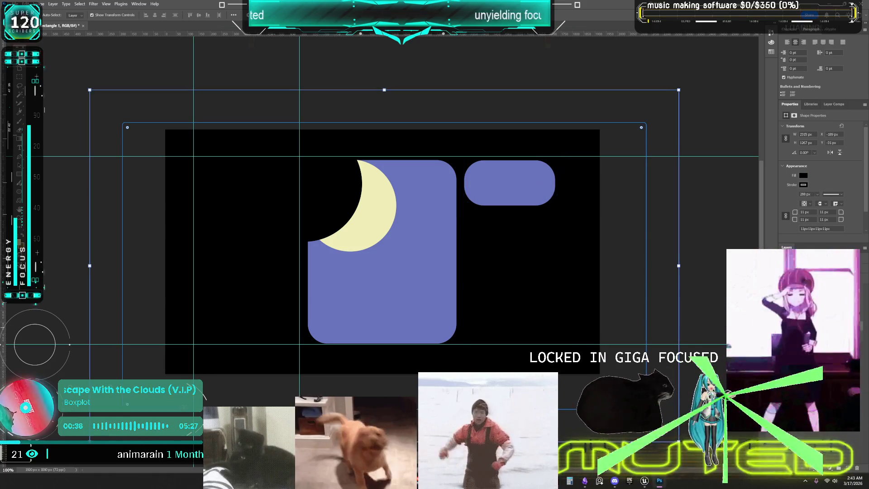
key(Escape)
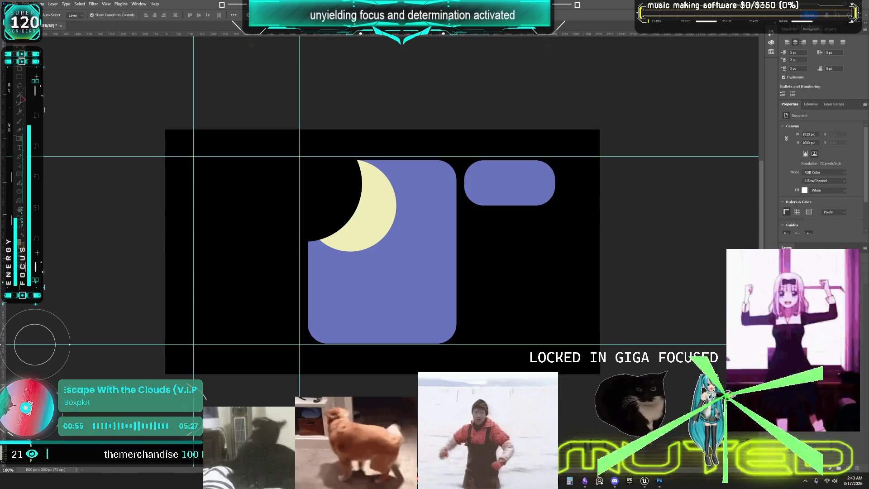
Step: Switch to the Brush with Normal blend mode and target Layer 1
key(b)
click(112, 17)
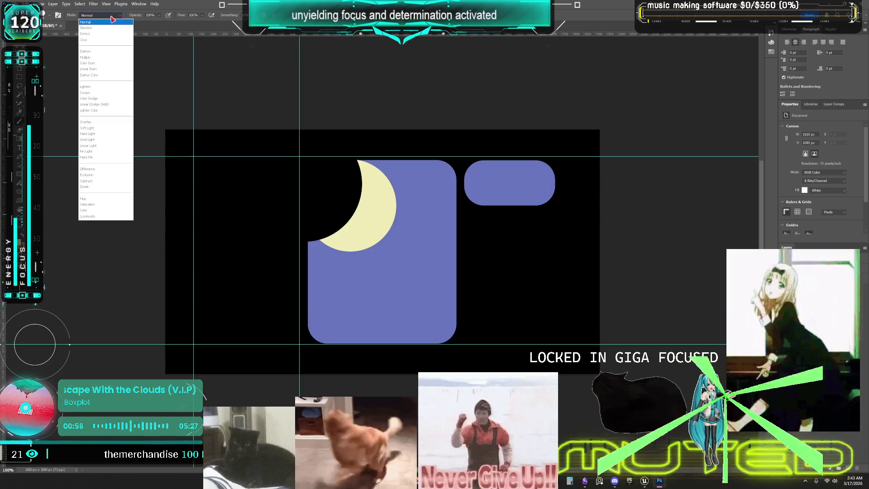
click(138, 21)
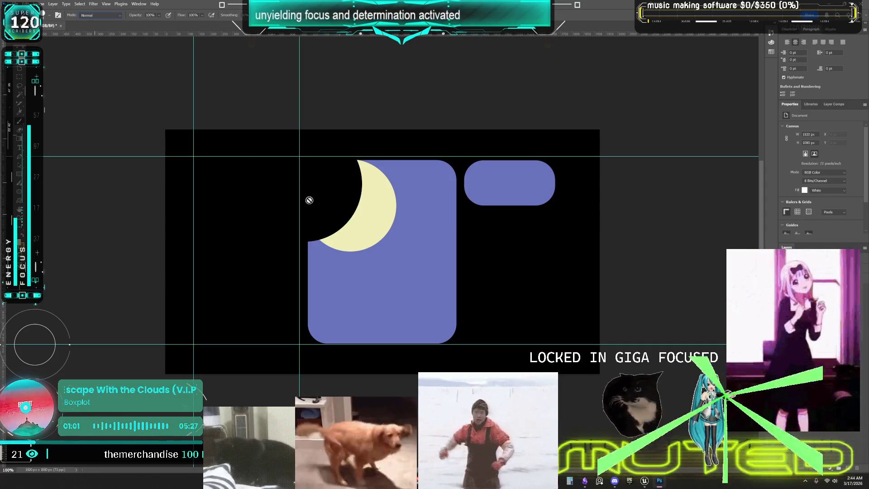
click(810, 290)
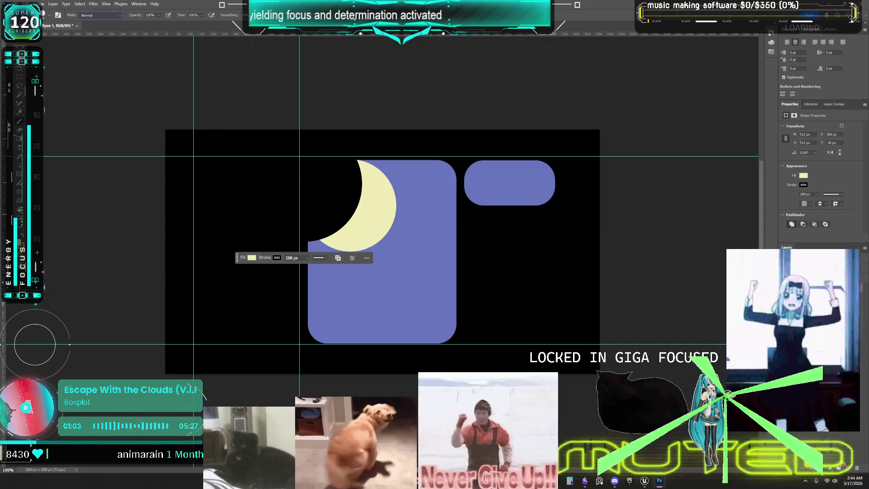
click(810, 299)
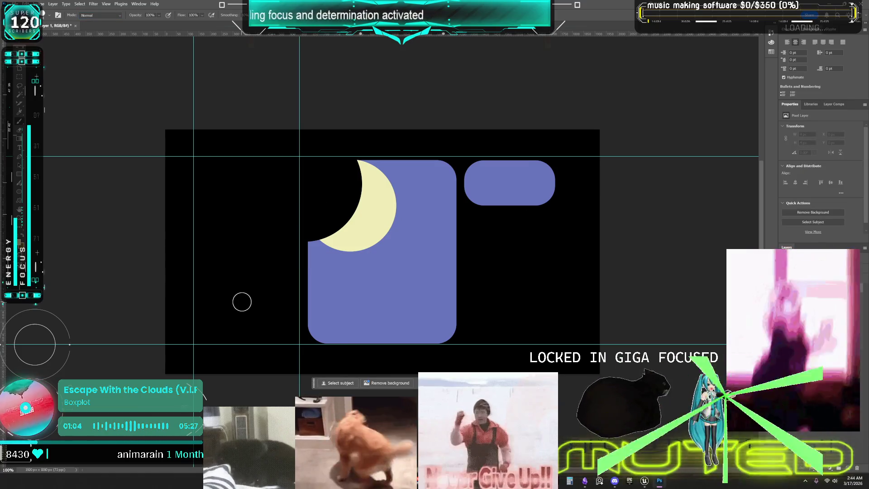
Step: Choose the Kyle's Screentones 35 brush at 50 px from the Special Effects Brushes
right_click(244, 267)
scroll(311, 343, down, 3)
scroll(304, 348, down, 5)
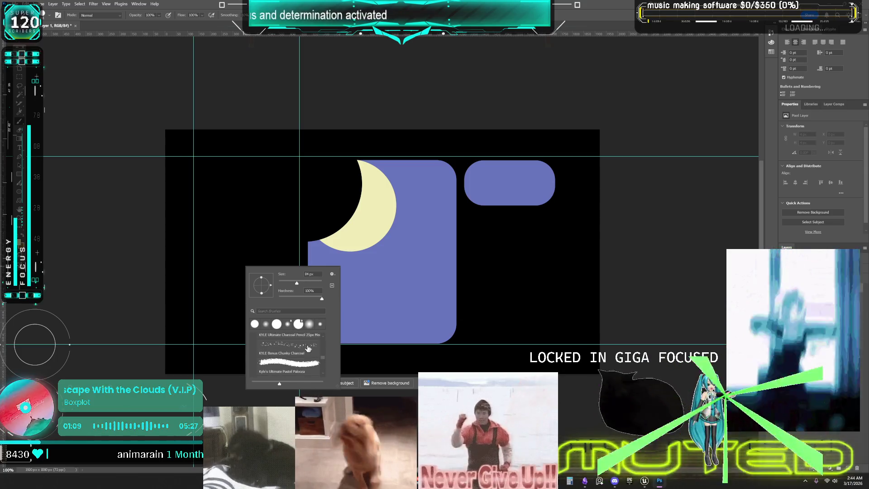
scroll(305, 347, down, 5)
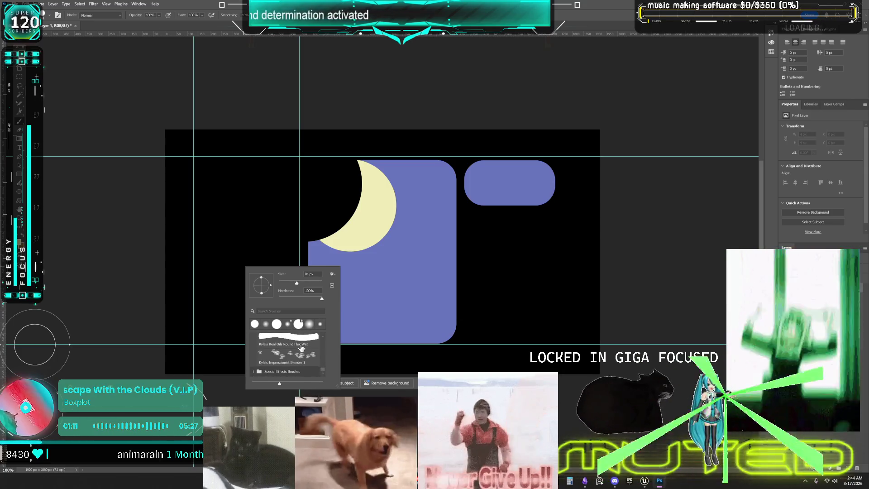
click(253, 371)
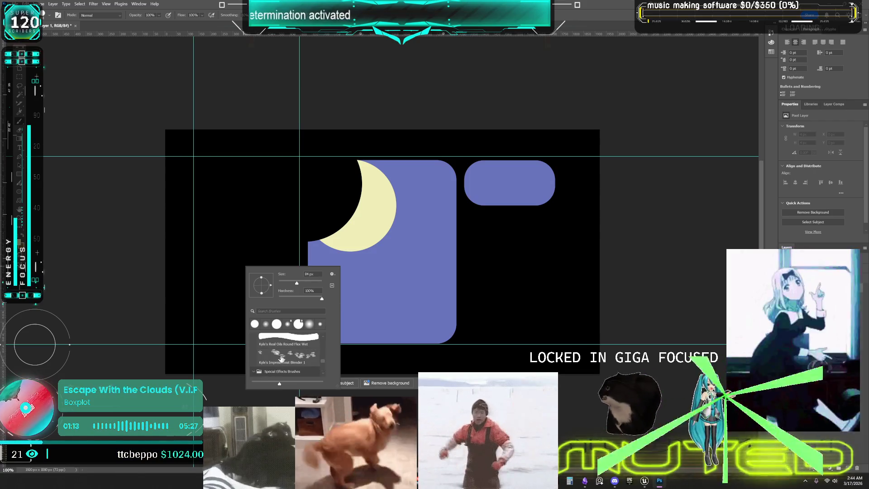
scroll(282, 358, down, 5)
scroll(304, 345, down, 3)
click(283, 372)
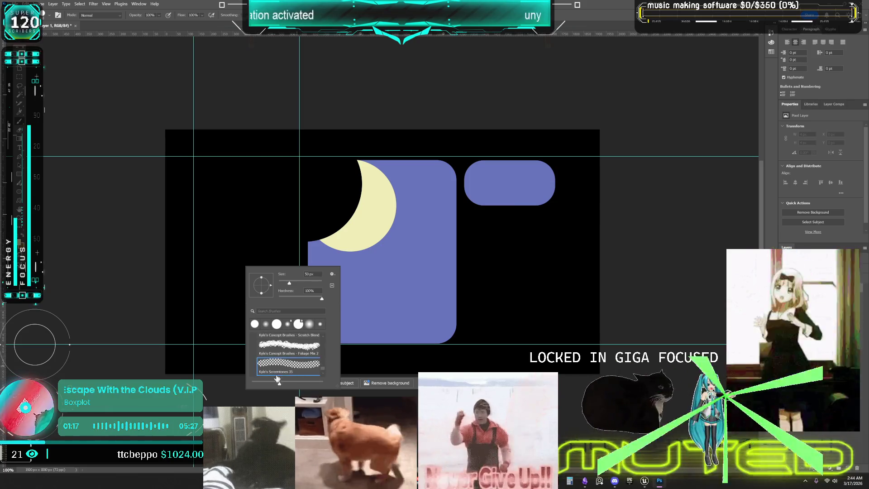
key(Return)
Step: Paint the screentone stripe across the full bottom edge, redoing the first stroke
mouse_move(186, 359)
mouse_down()
mouse_move(166, 338)
mouse_move(598, 343)
mouse_up()
key(ctrl+z)
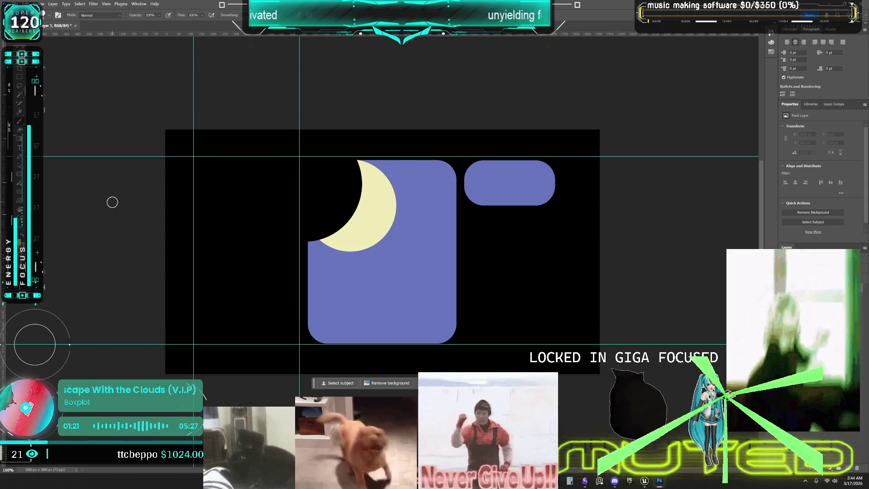
drag(161, 339, 694, 333)
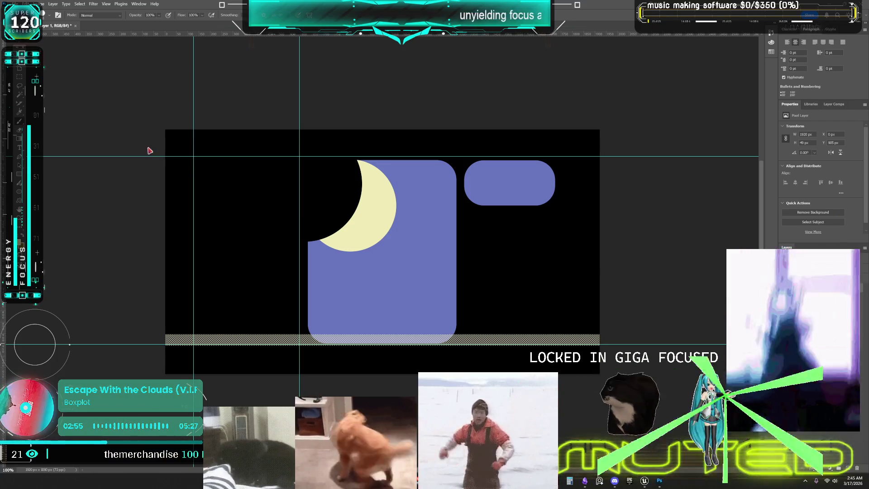
Step: Paint a screentone band across the top, then brown 99 px strokes over both bands
mouse_move(163, 151)
mouse_down()
mouse_move(661, 149)
mouse_move(46, 152)
mouse_up()
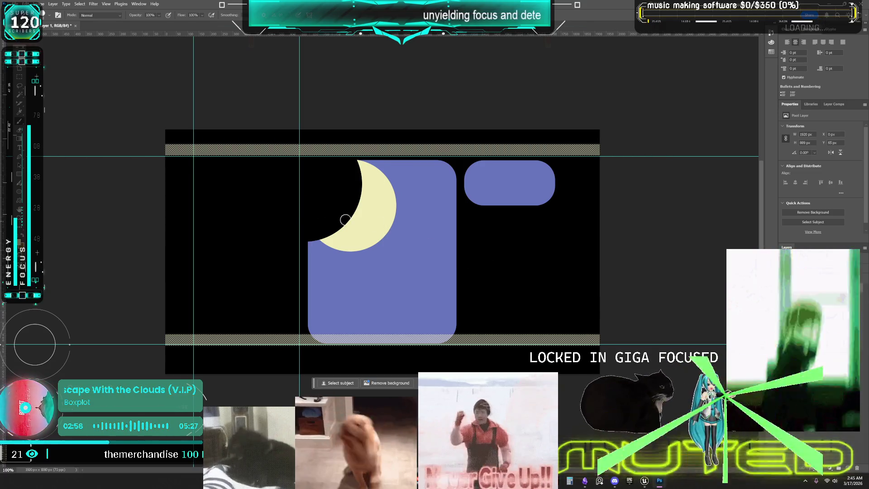
right_click(231, 199)
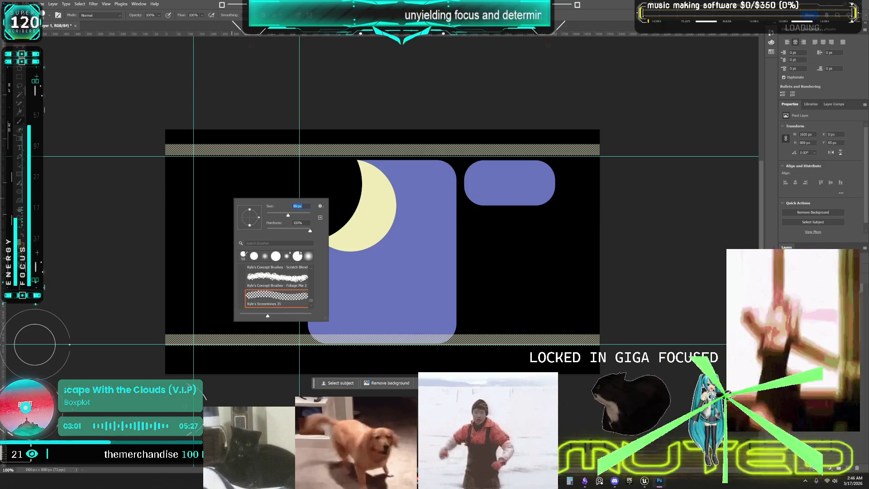
key(Return)
mouse_move(121, 147)
mouse_down()
mouse_move(273, 131)
mouse_move(723, 149)
mouse_up()
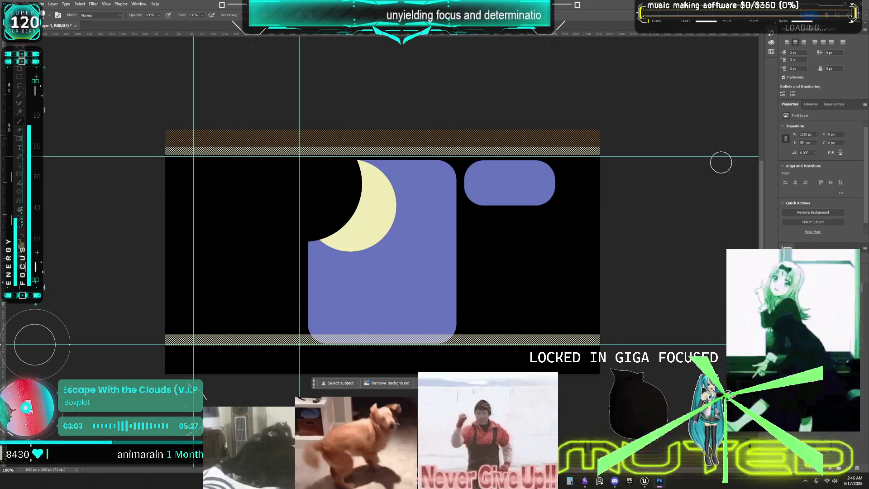
mouse_move(619, 350)
mouse_down()
mouse_move(365, 358)
mouse_move(49, 346)
mouse_up()
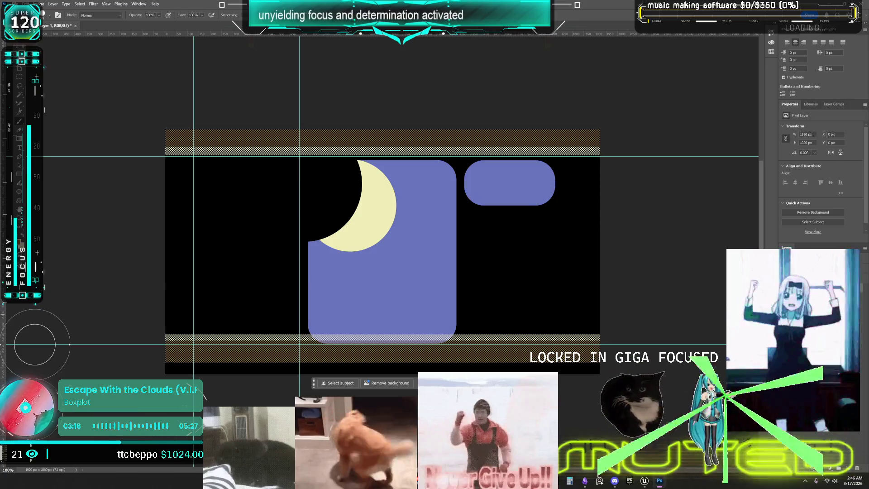
click(814, 272)
Step: Toggle the moon and rectangle layers' visibility, then select the Rectangle 2 pill layer
click(786, 271)
click(786, 272)
click(786, 285)
click(786, 271)
click(786, 285)
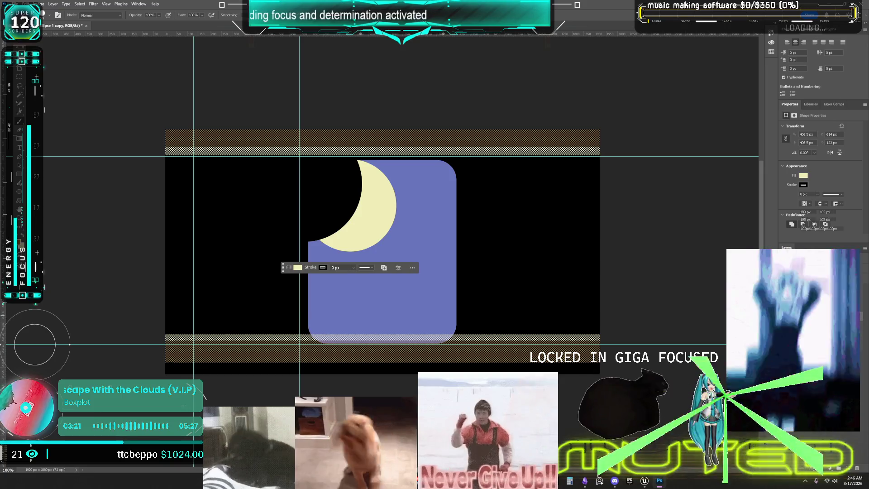
click(814, 285)
click(786, 285)
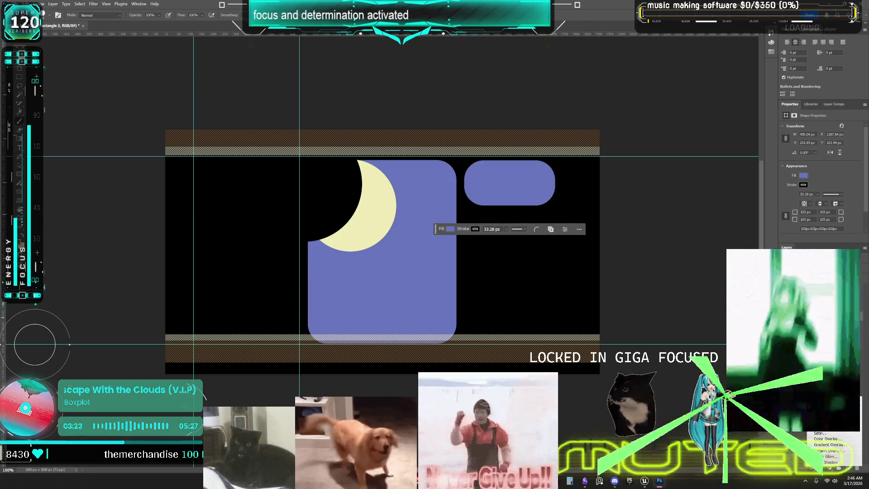
Step: Give the pill a dark navy Inner Glow in Normal mode at 46 opacity with larger size
click(797, 369)
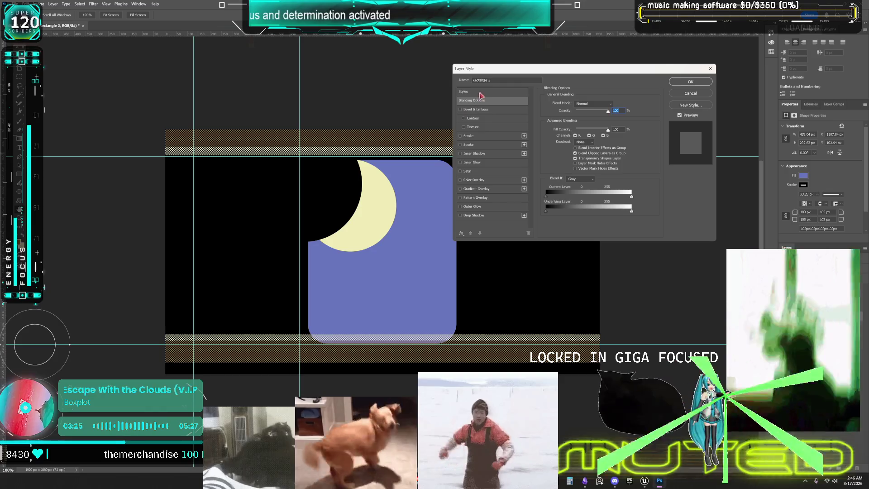
drag(600, 67, 352, 97)
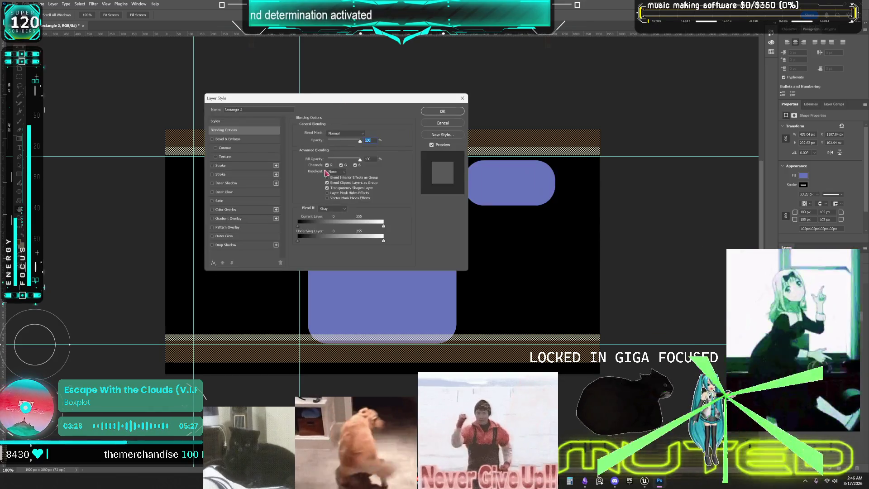
click(211, 193)
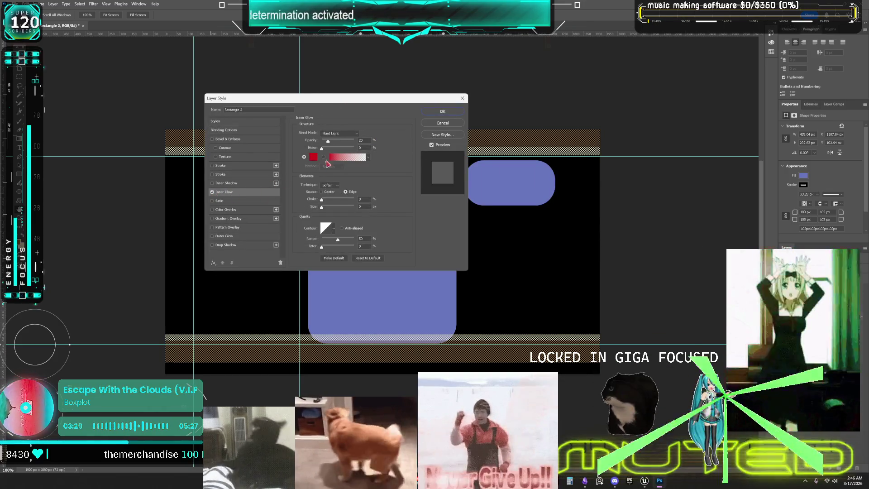
drag(329, 141, 337, 141)
drag(322, 199, 325, 206)
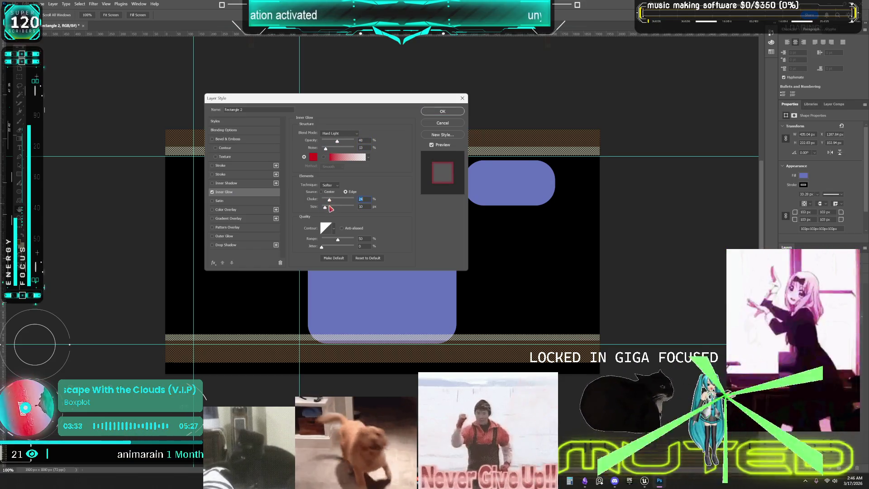
click(352, 137)
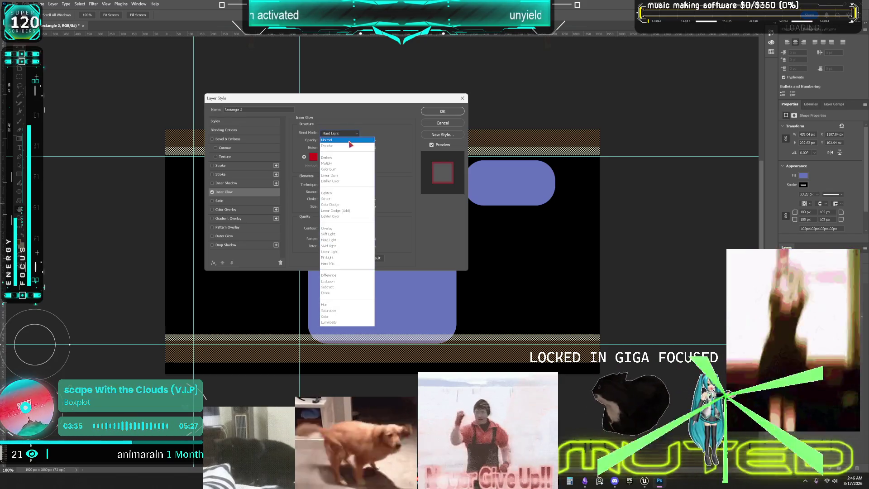
click(339, 139)
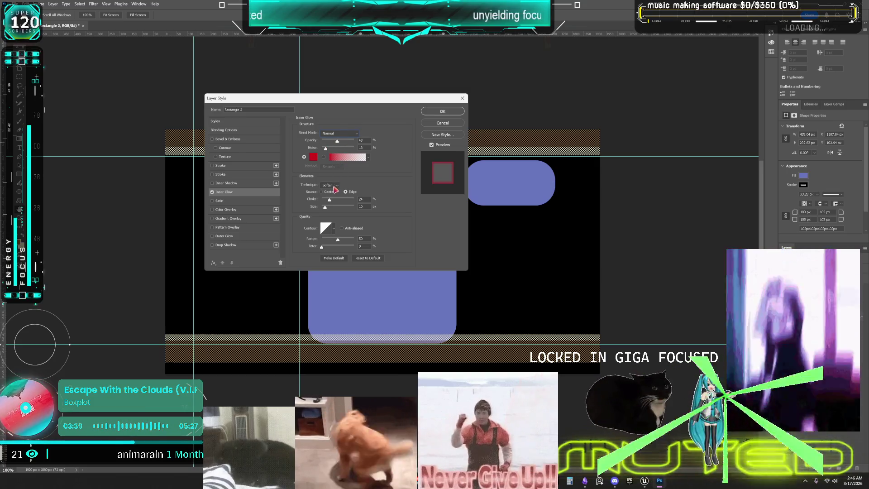
drag(324, 207, 335, 214)
click(313, 158)
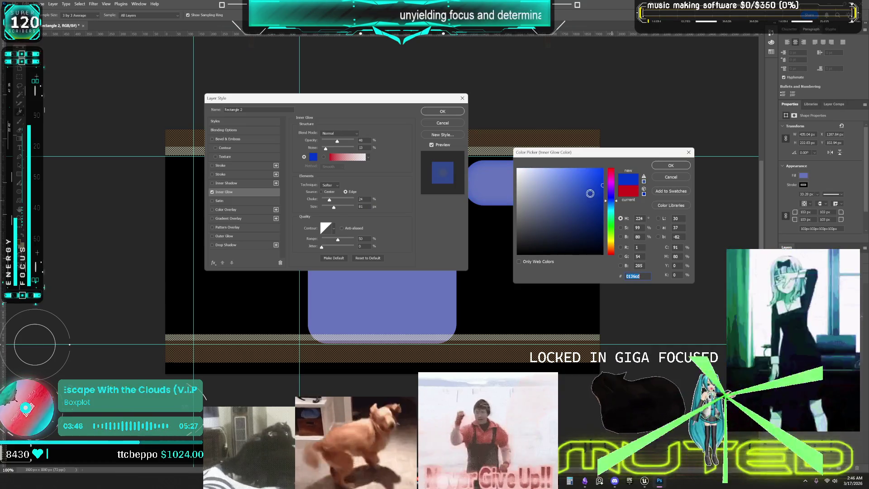
click(596, 235)
click(670, 166)
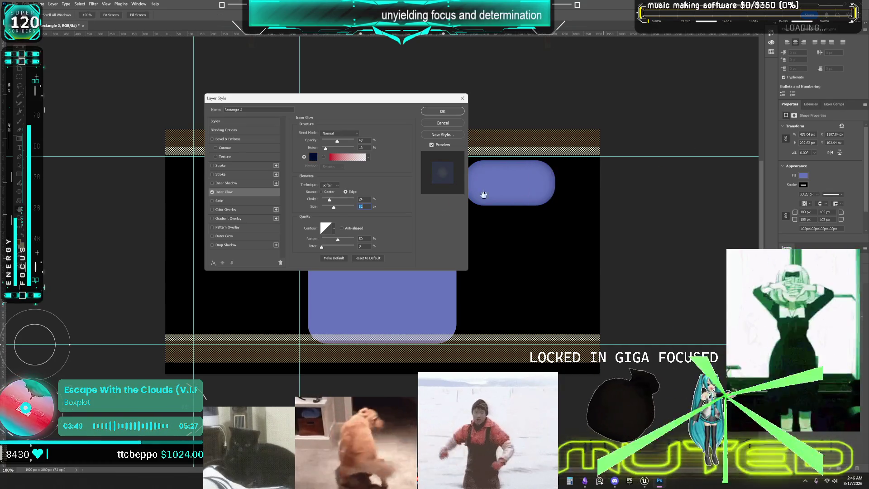
Step: Add a Gradient Overlay using the pink-peach preset from the Oranges folder
click(212, 218)
click(230, 219)
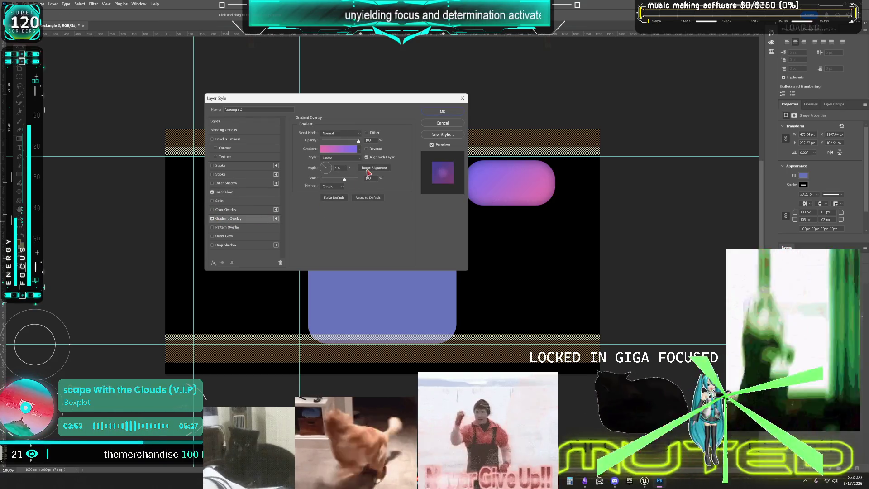
click(359, 149)
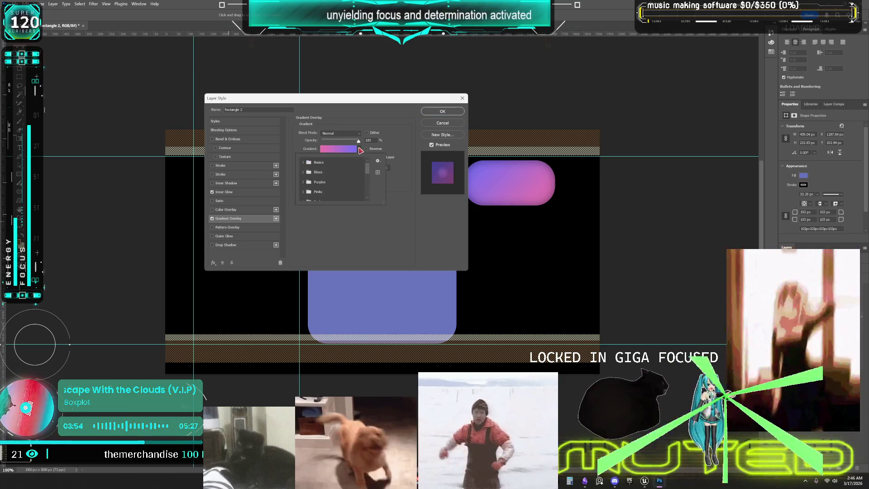
scroll(309, 187, down, 3)
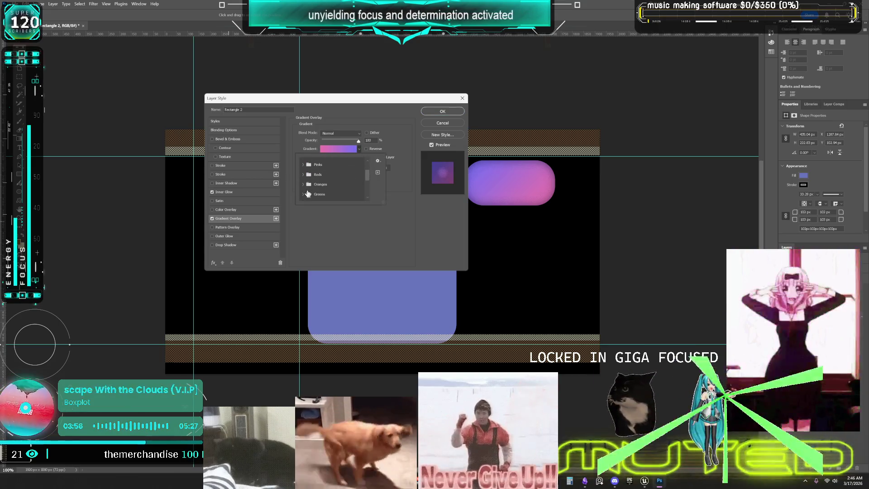
click(303, 185)
scroll(308, 187, down, 1)
click(334, 184)
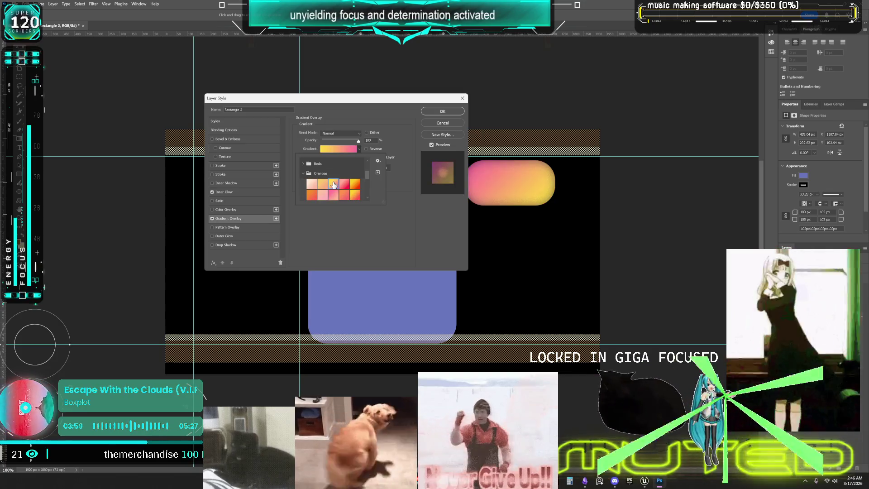
click(323, 195)
scroll(320, 195, down, 1)
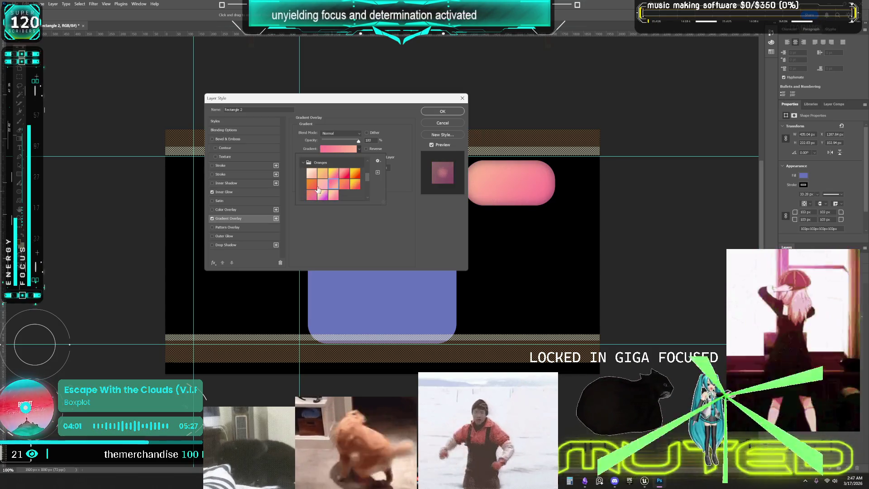
click(311, 183)
click(322, 195)
click(332, 196)
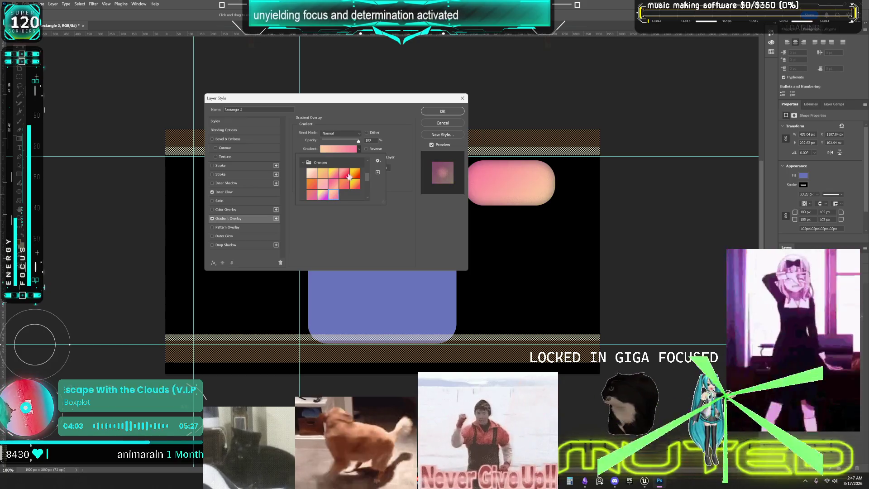
key(Return)
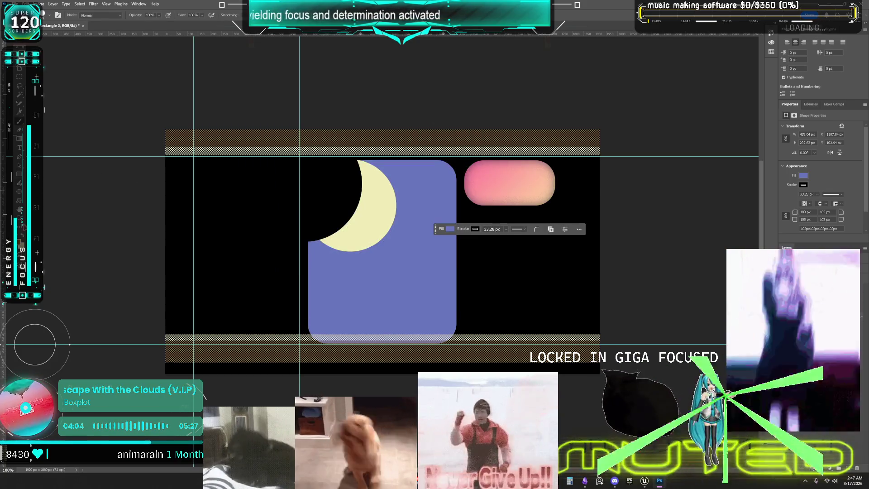
Step: Type SAVE inside the pink pill and size it to 73 pt
key(t)
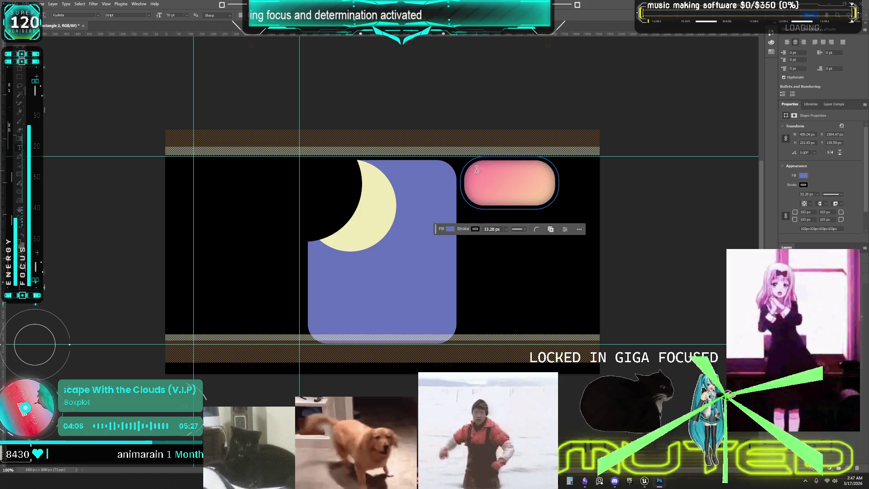
click(519, 187)
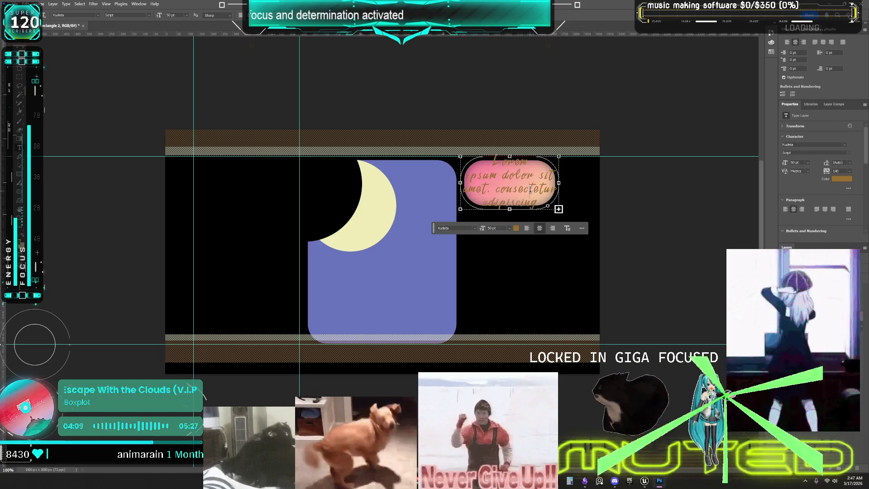
text(SAVE)
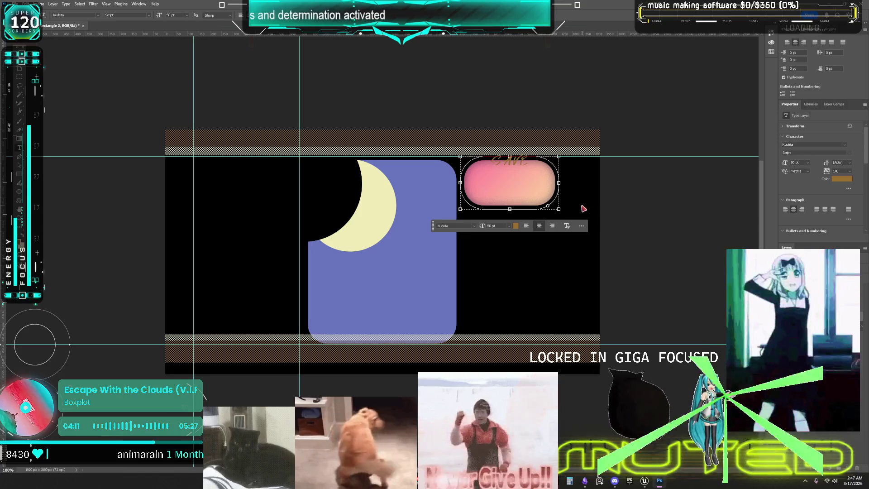
key(ctrl+a)
click(503, 227)
scroll(501, 226, up, 20)
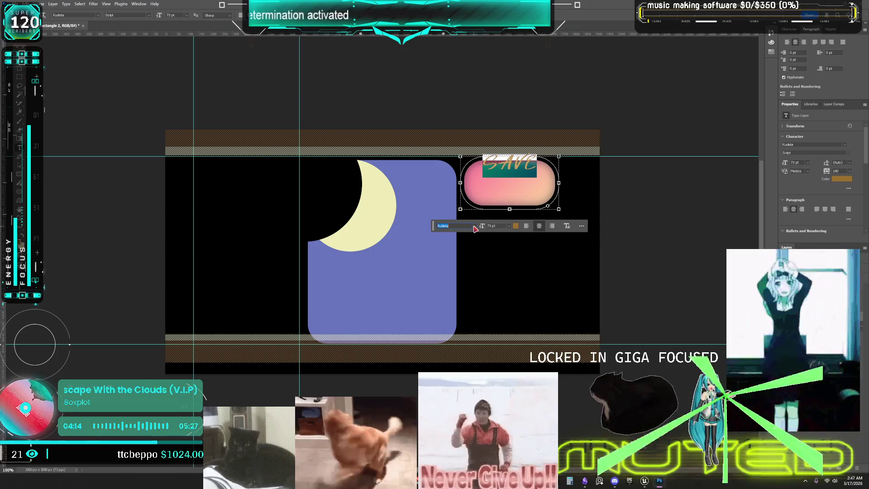
Step: Change the SAVE text's font to Sovereign
click(474, 226)
scroll(590, 321, down, 8)
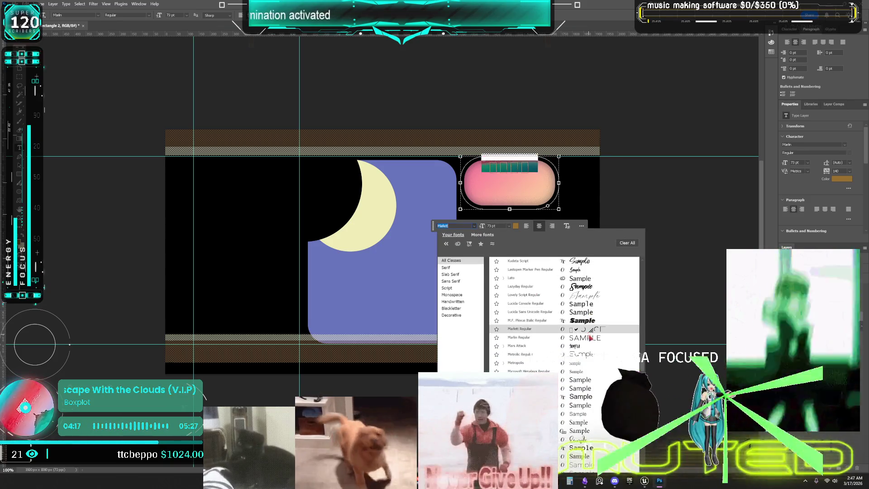
scroll(590, 321, down, 7)
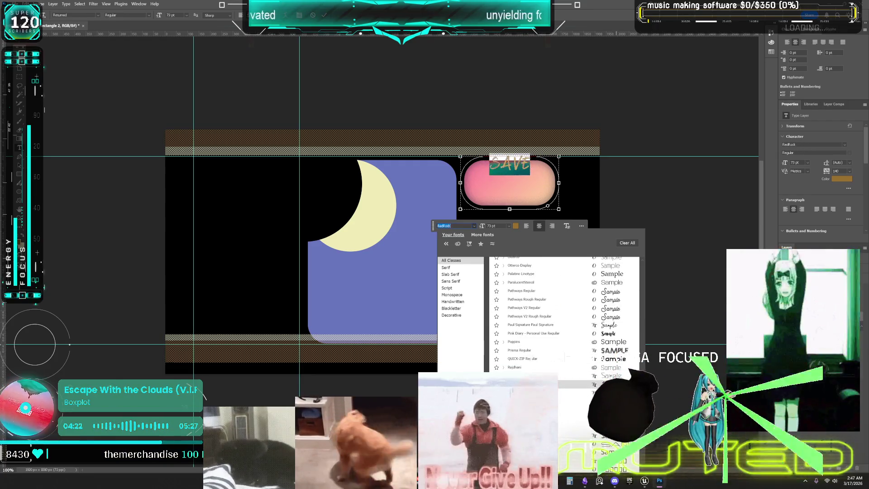
scroll(564, 317, down, 5)
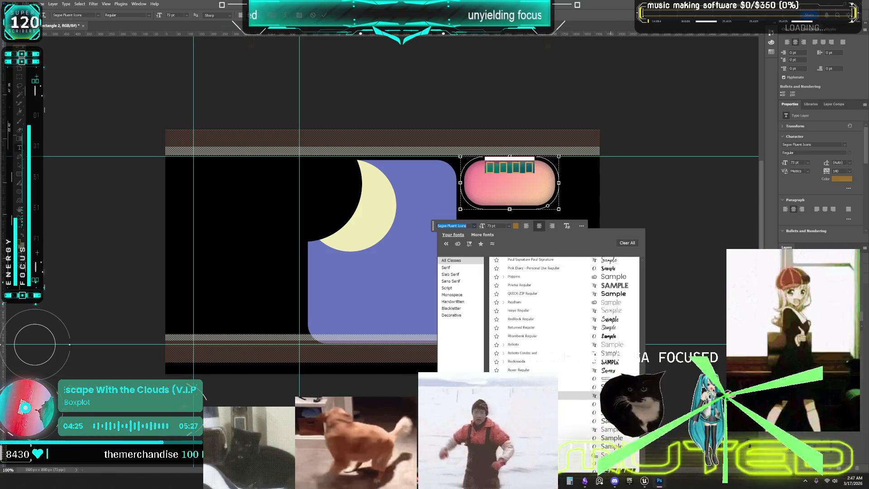
scroll(564, 353, down, 1)
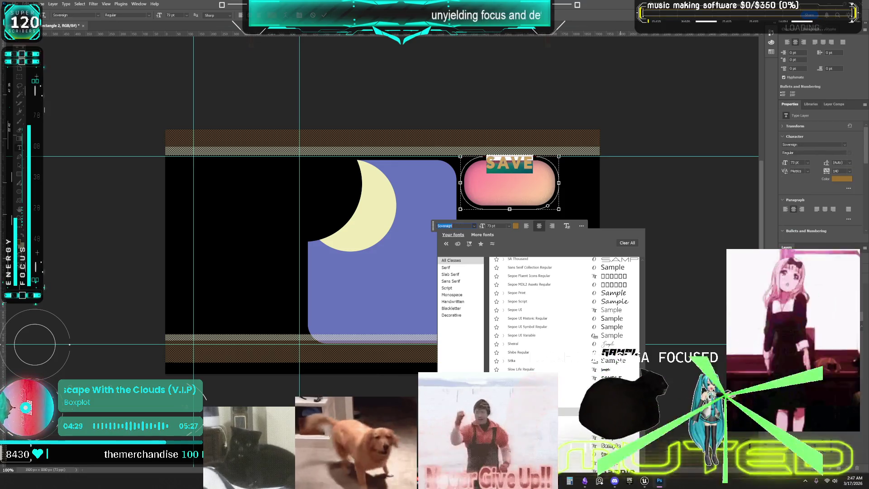
key(Return)
Step: Commit the text and move SAVE down to the centre of the button
key(v)
drag(567, 180, 567, 198)
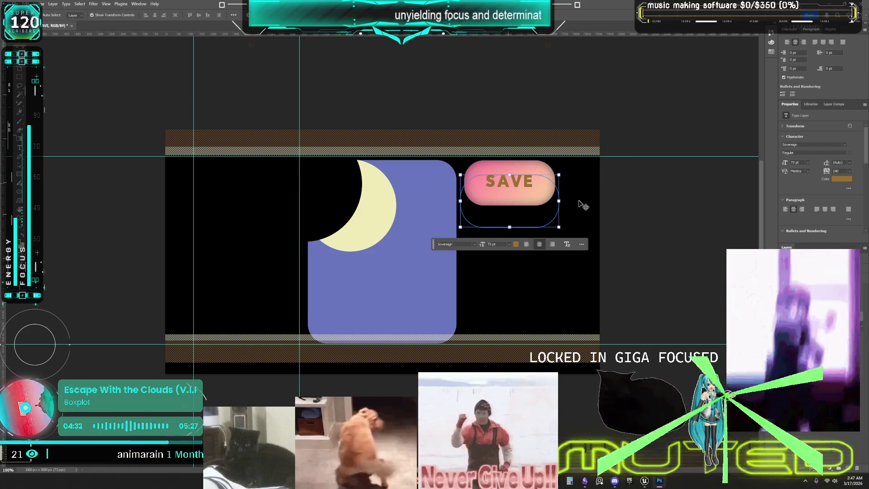
key(Return)
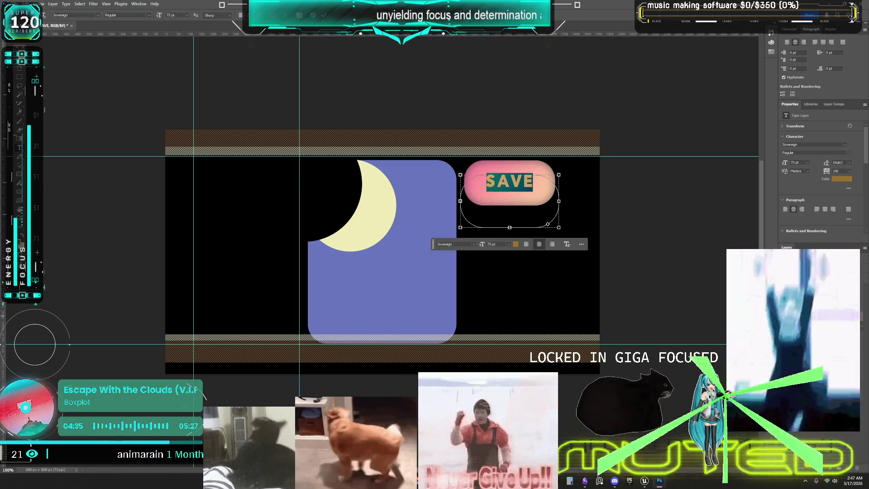
key(Escape)
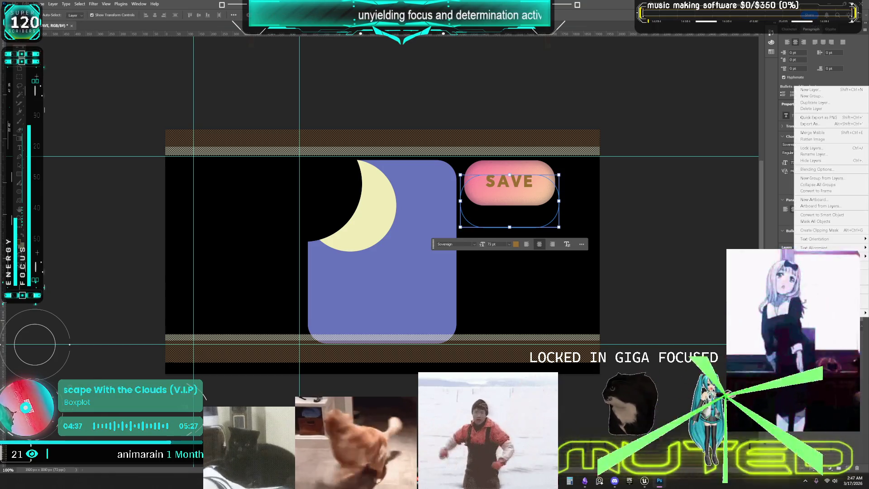
click(865, 248)
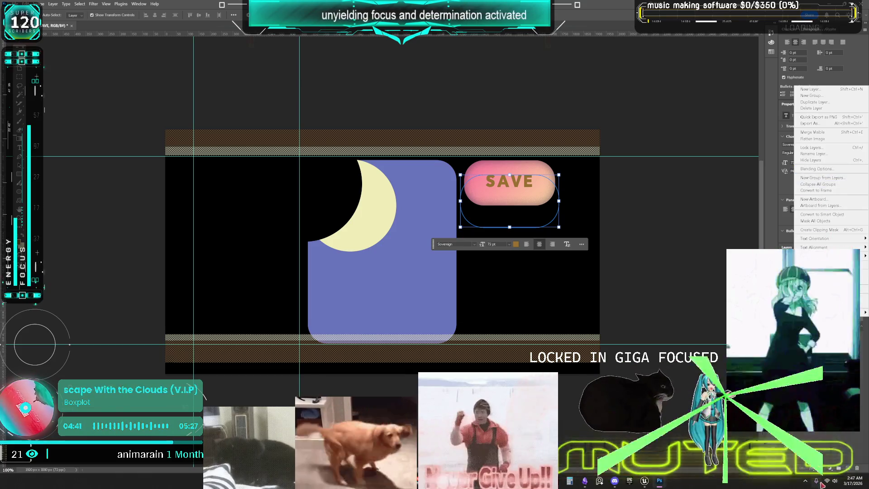
key(Escape)
Step: Give the SAVE text a bright green #06ff00 Color Overlay
click(813, 467)
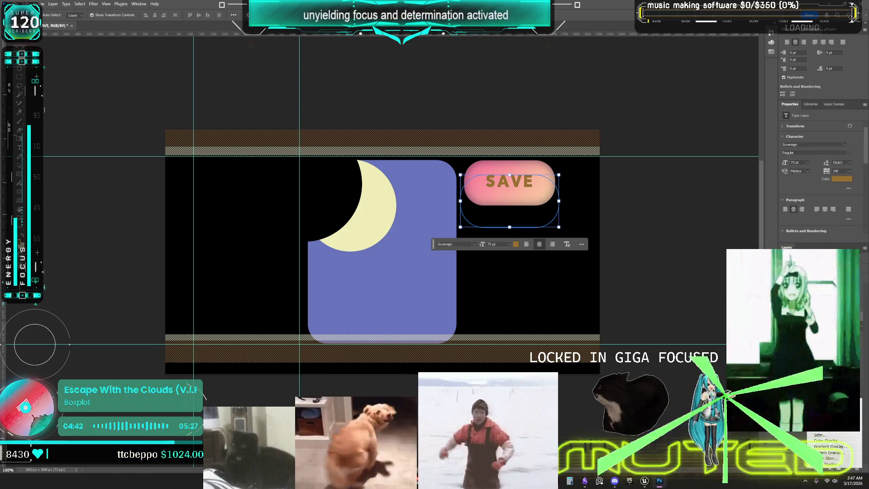
click(822, 402)
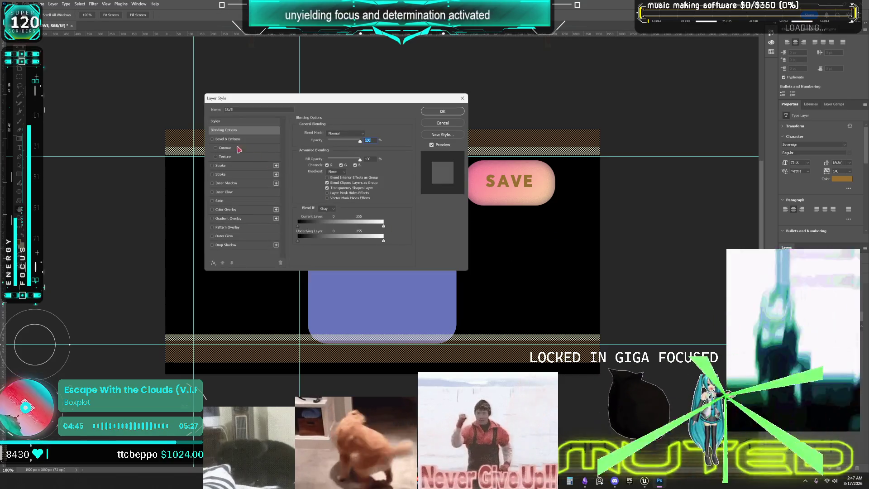
click(214, 209)
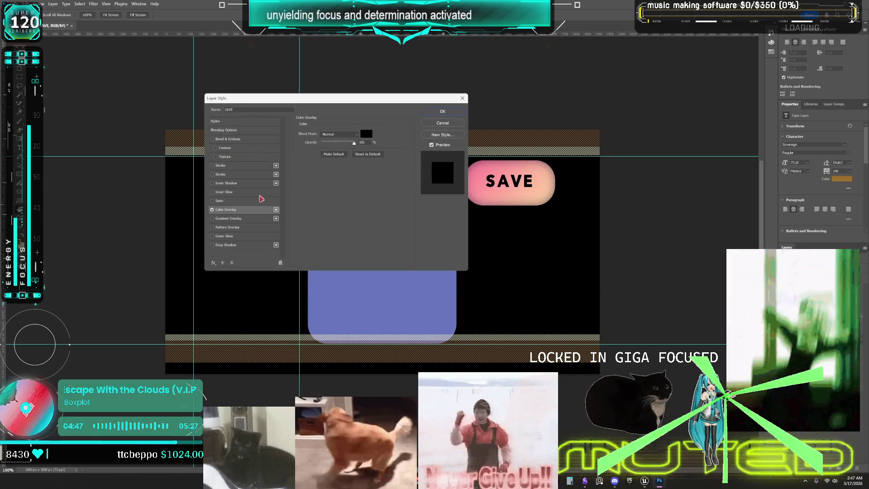
click(366, 134)
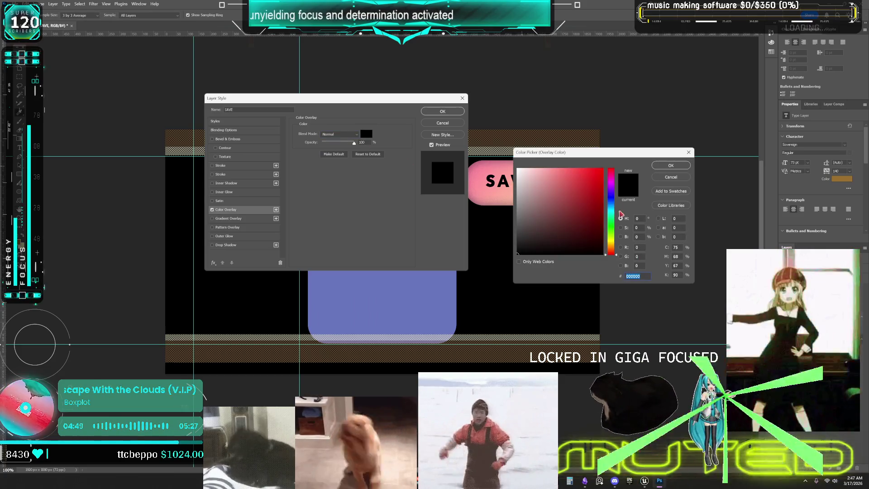
click(611, 226)
click(588, 209)
click(603, 168)
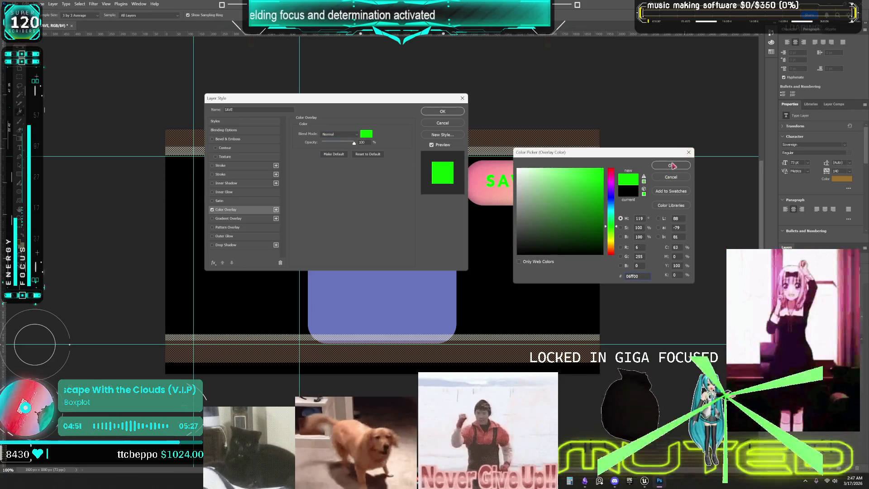
click(672, 165)
Step: Add a black Stroke around the SAVE text
click(224, 166)
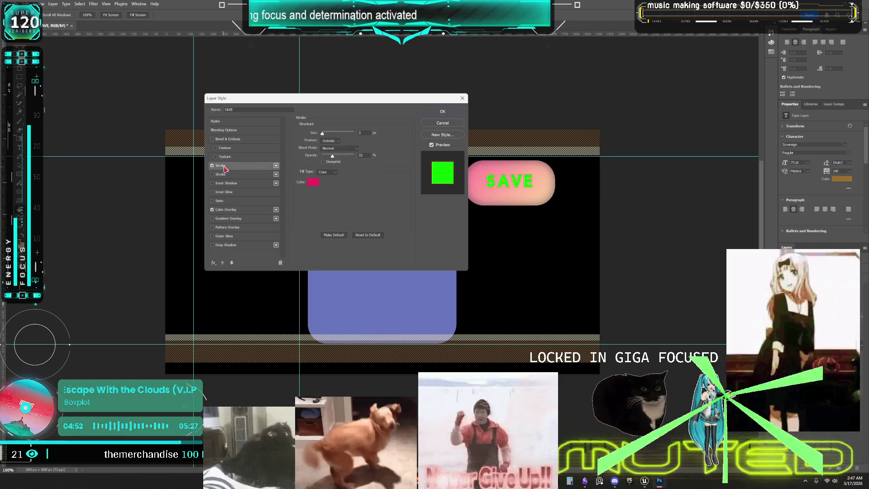
click(313, 182)
click(521, 254)
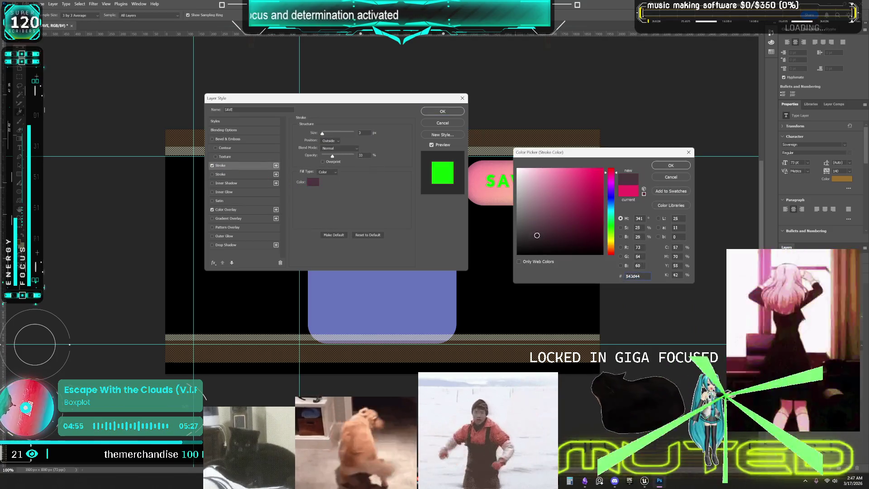
click(671, 166)
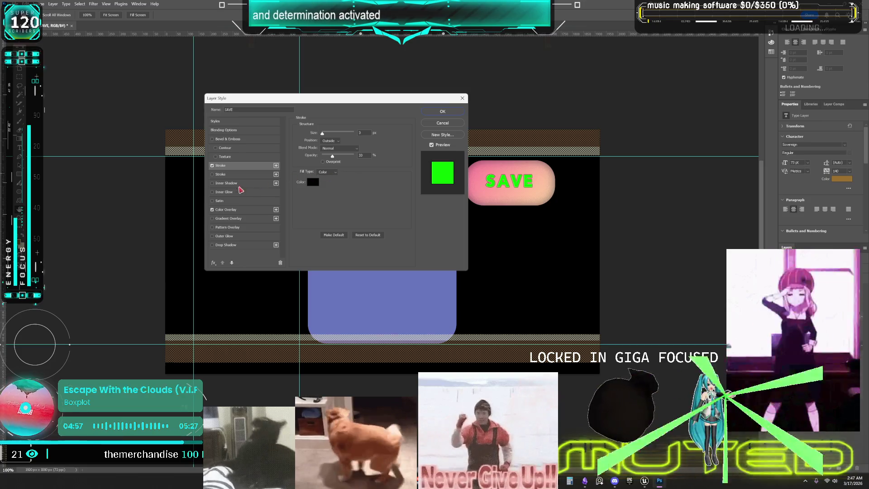
Step: Add a drop shadow with a 30° angle and spread 57, apply it, and quit Photoshop
click(216, 245)
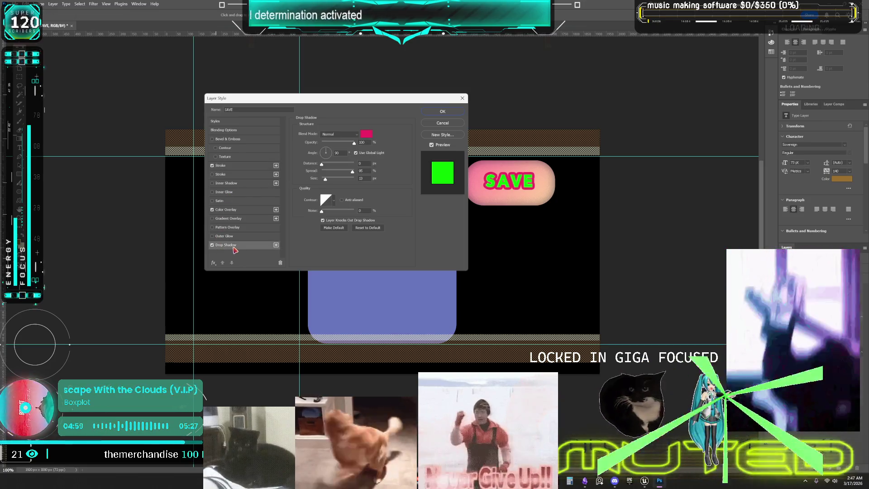
click(366, 134)
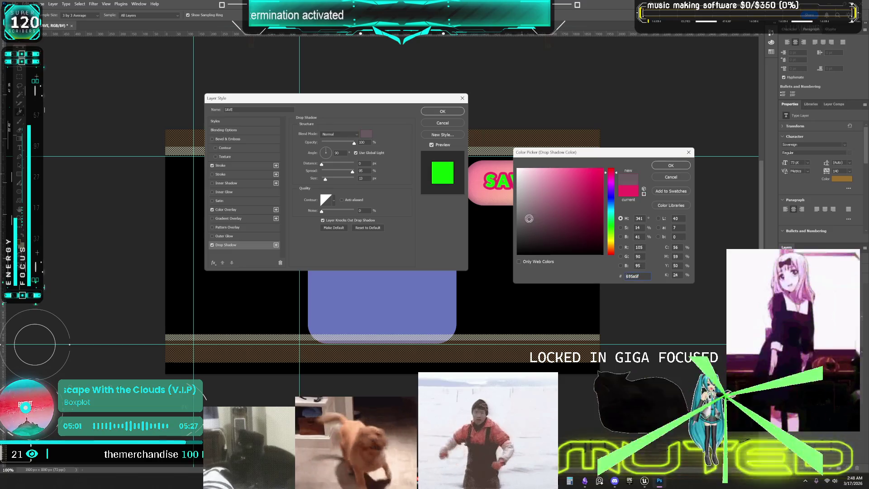
click(654, 167)
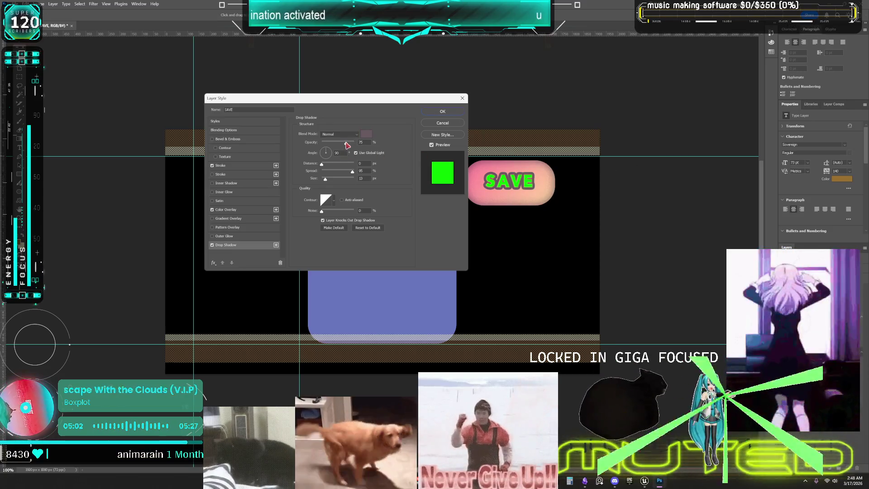
click(346, 144)
click(333, 153)
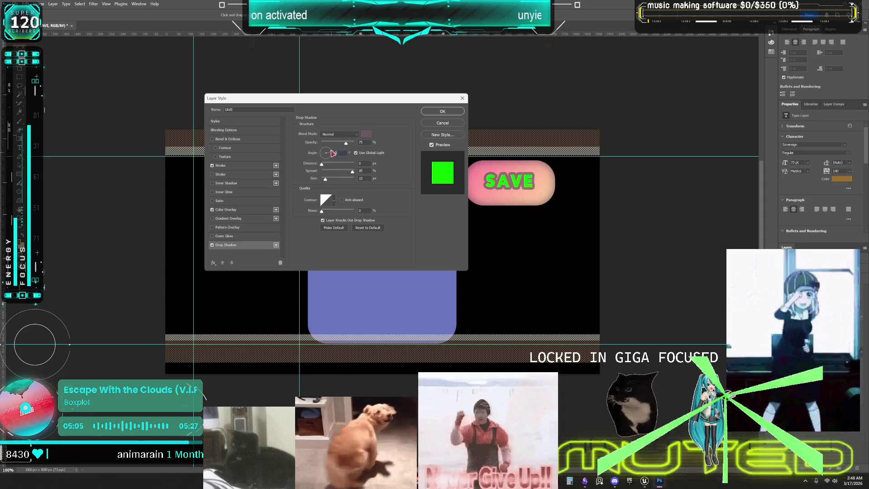
click(325, 164)
drag(352, 171, 340, 171)
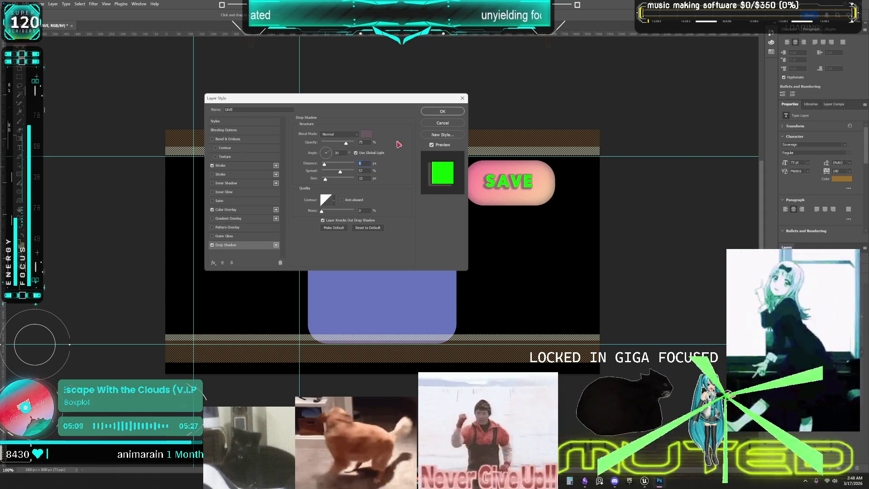
click(442, 111)
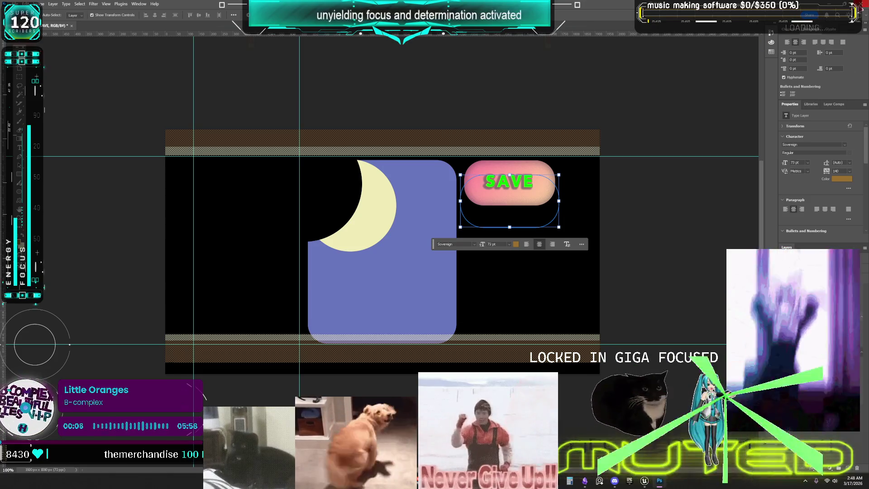
key(ctrl+q)
Step: Decline saving the untitled Photoshop image so Photoshop closes
click(454, 180)
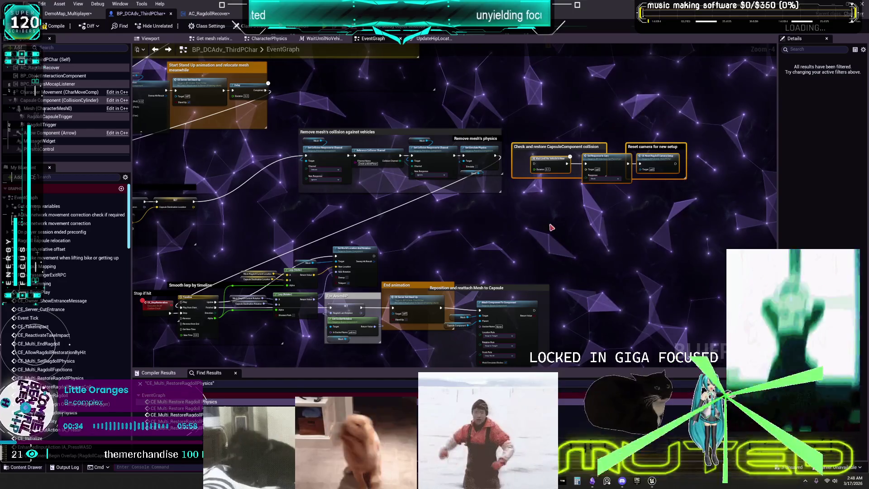
Step: Pan across the Reset comment, Avoid trace errors, relocation trace and stand-up animation nodes
drag(238, 223, 241, 220)
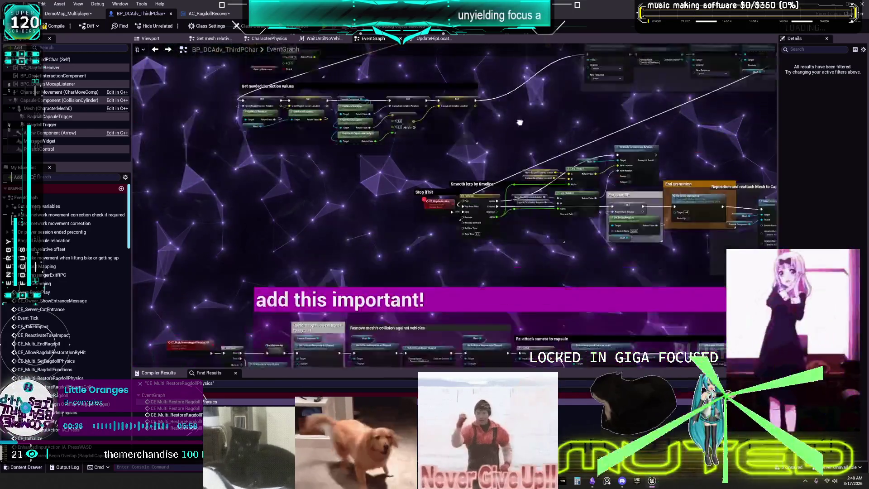
scroll(448, 358, down, 8)
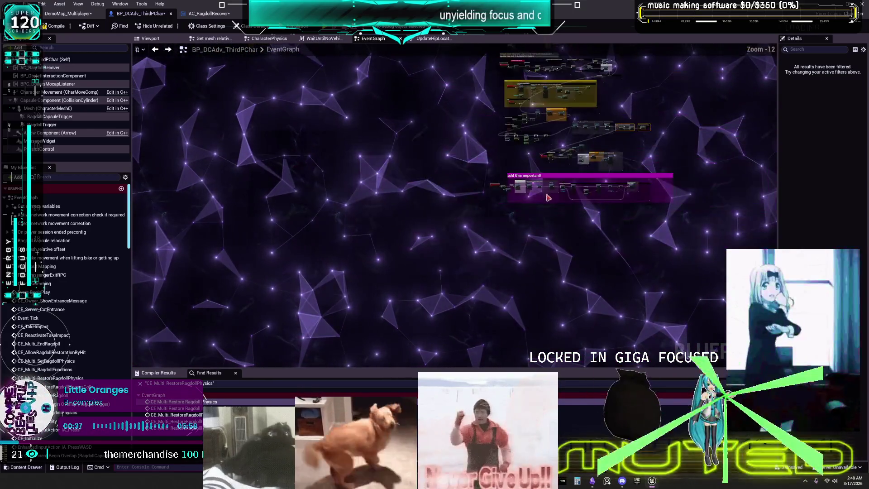
scroll(433, 277, up, 12)
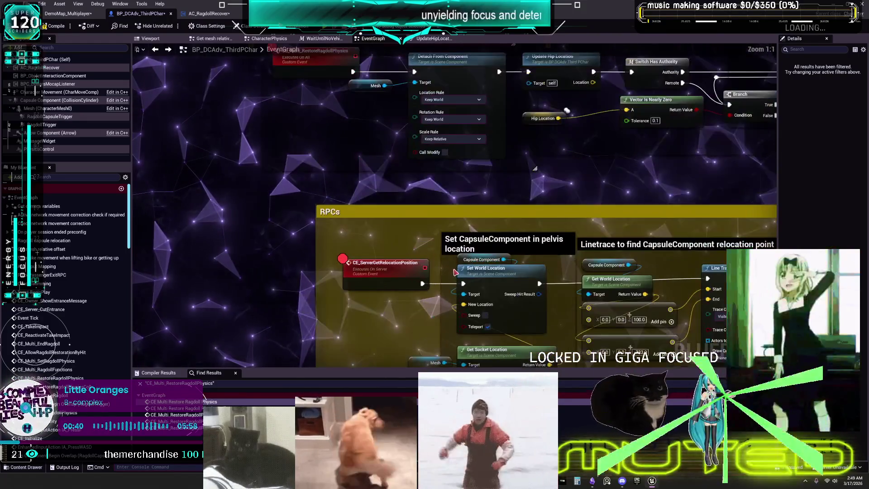
drag(431, 278, 400, 188)
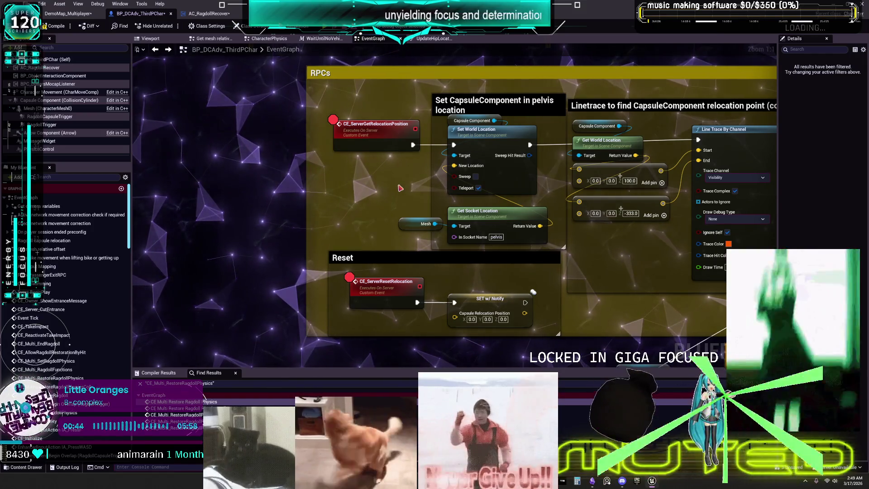
drag(400, 188, 242, 202)
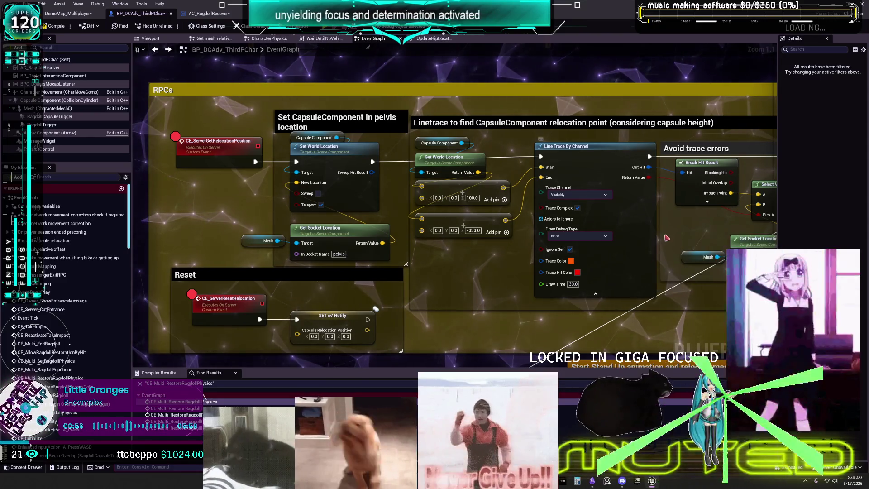
drag(657, 220, 560, 224)
scroll(559, 225, down, 5)
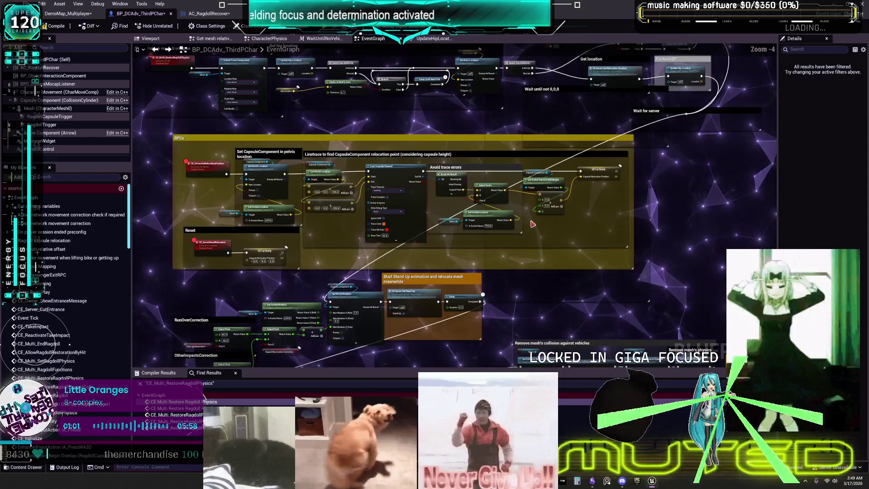
scroll(533, 224, up, 3)
drag(532, 224, 589, 237)
mouse_move(584, 344)
mouse_down()
mouse_move(602, 221)
mouse_move(637, 148)
mouse_up()
drag(647, 224, 618, 218)
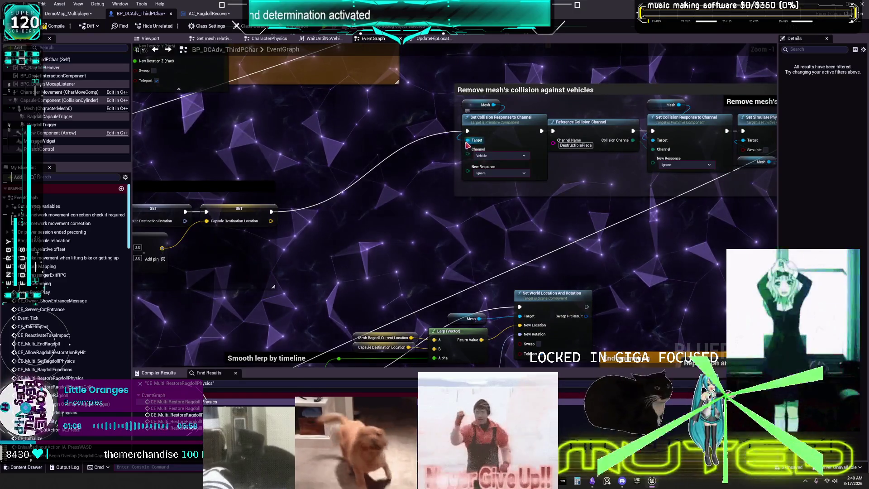
Step: Pan to the Timeline, lerp, 'add this important!' and End animation nodes
scroll(460, 208, down, 3)
scroll(460, 207, up, 3)
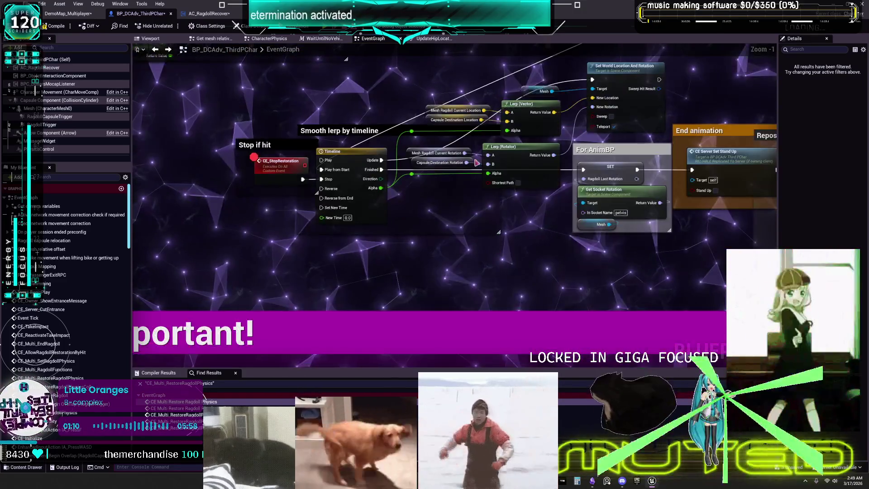
mouse_move(676, 248)
mouse_down()
mouse_move(449, 269)
mouse_move(718, 51)
mouse_up()
mouse_move(217, 336)
mouse_down()
mouse_move(604, 285)
mouse_move(490, 252)
mouse_move(257, 246)
mouse_up()
scroll(603, 270, down, 3)
mouse_move(729, 107)
mouse_down()
mouse_move(690, 255)
mouse_move(515, 214)
mouse_up()
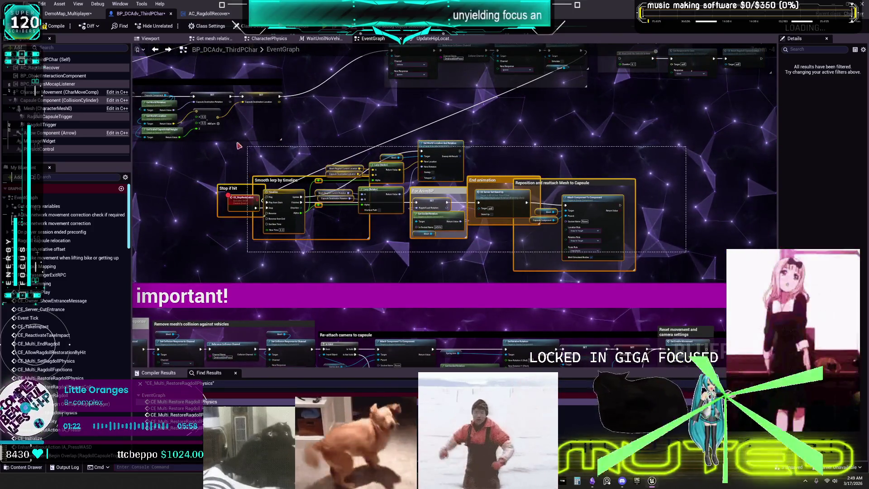
scroll(524, 236, down, 1)
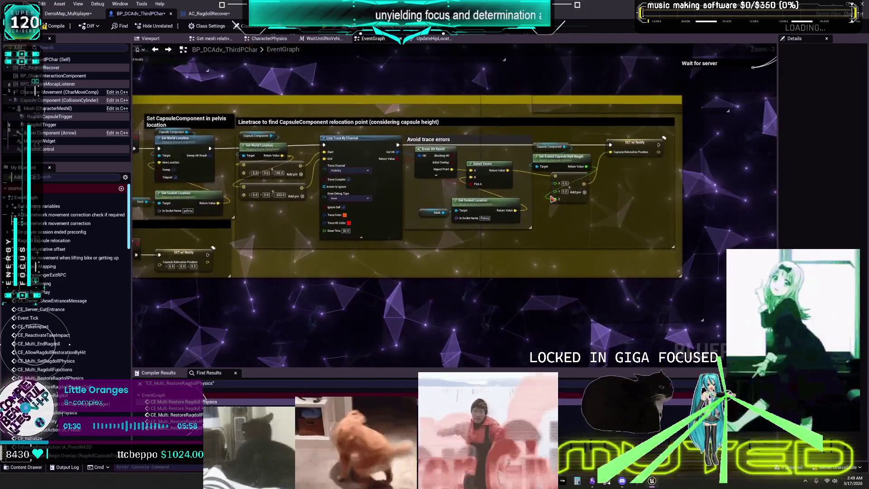
scroll(552, 199, down, 2)
Step: Marquee-select the RPCs comment box with all its relocation nodes and delete them
drag(675, 256, 284, 167)
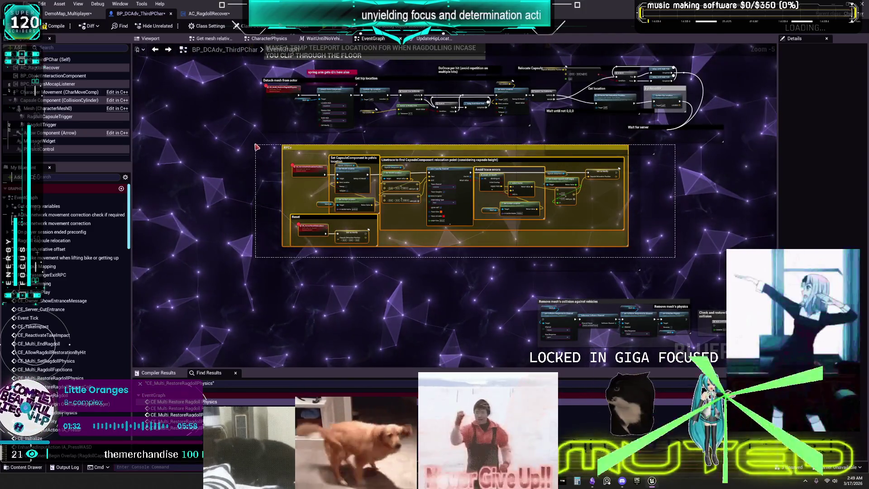
key(Delete)
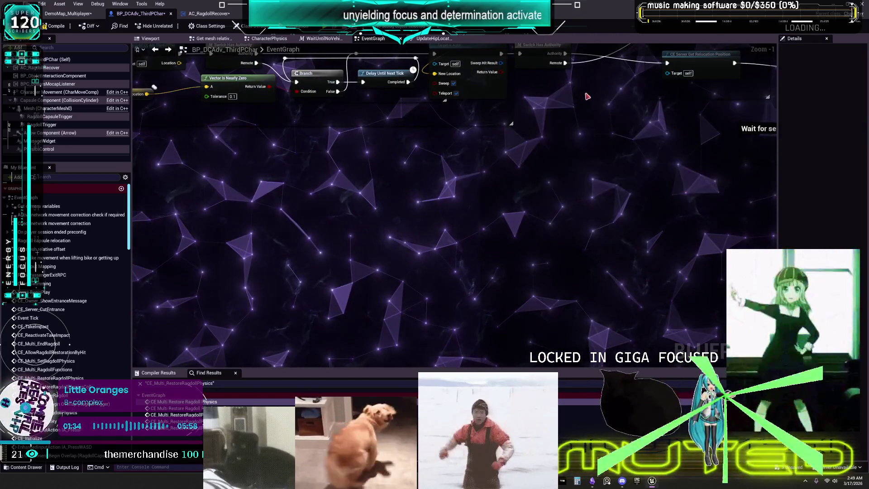
scroll(587, 94, down, 3)
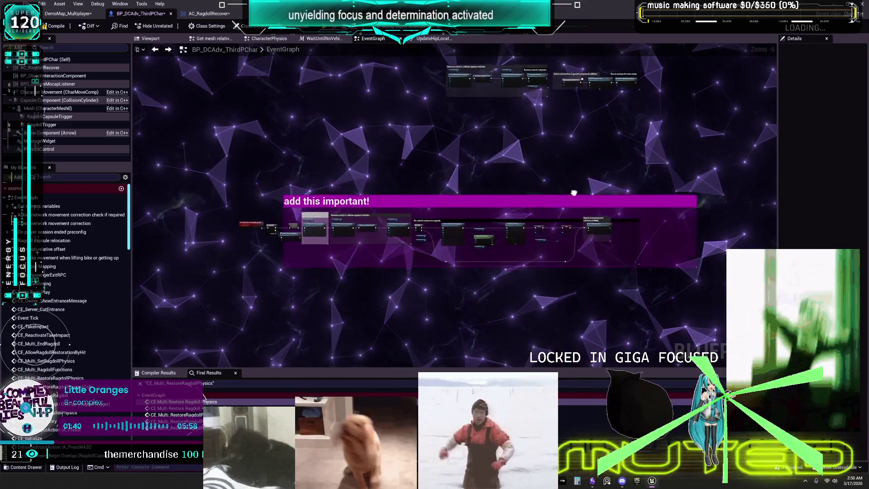
Step: Move the comment group below 'add this important!' and jump to the CE_ReactivateTakeImpact event definition
drag(458, 86, 390, 316)
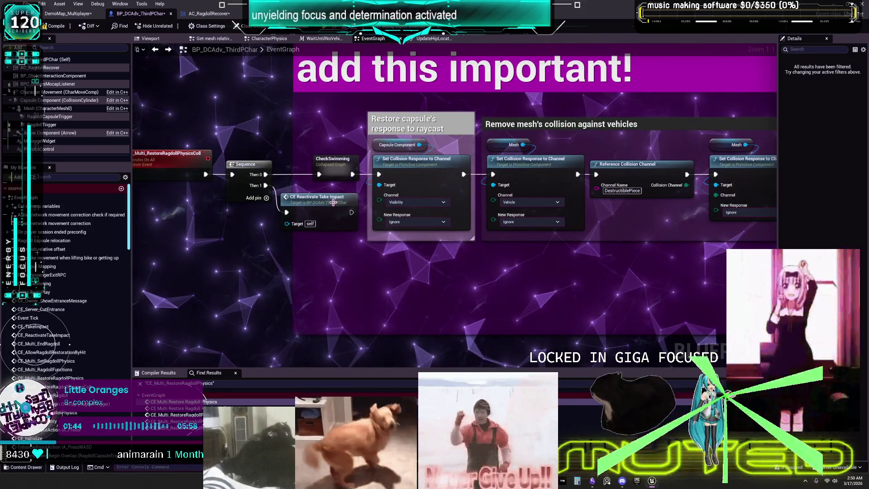
double_click(347, 197)
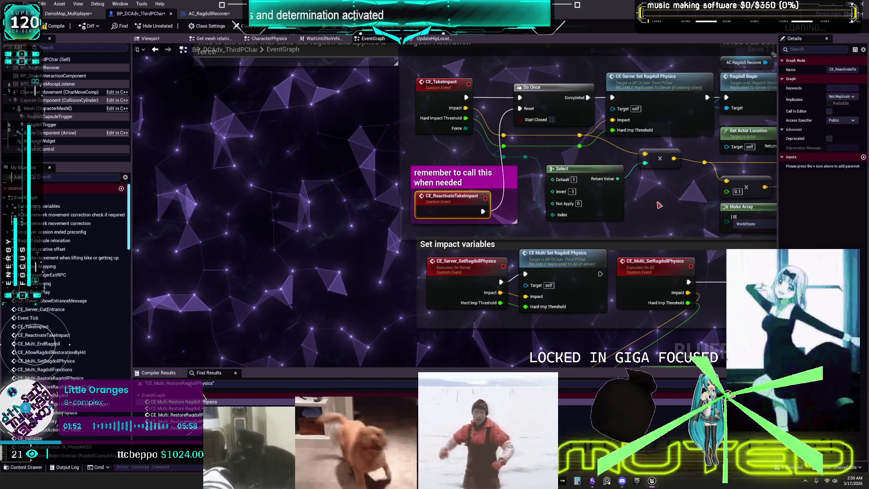
scroll(666, 194, down, 5)
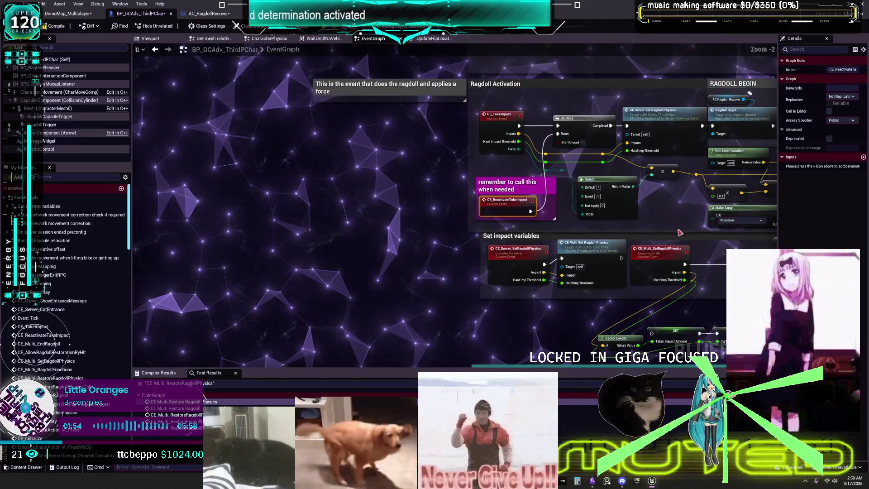
scroll(557, 137, down, 2)
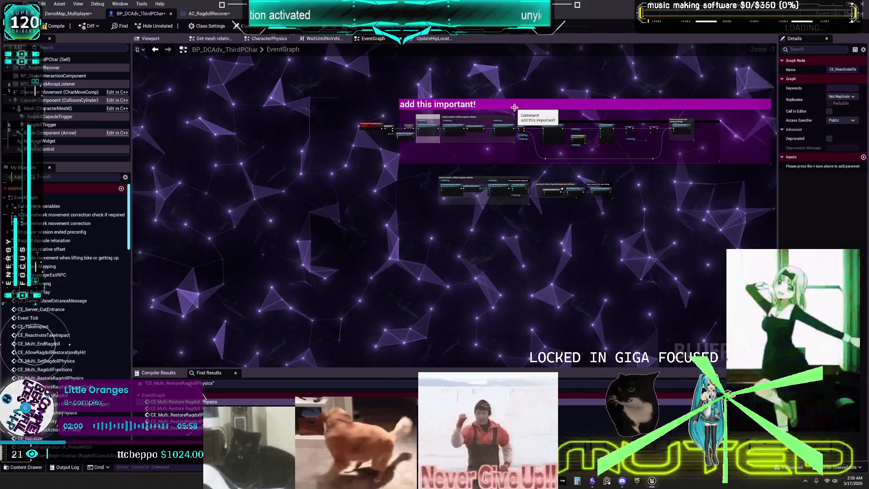
scroll(514, 107, up, 5)
mouse_move(545, 215)
mouse_down()
mouse_move(525, 155)
mouse_move(551, 182)
mouse_up()
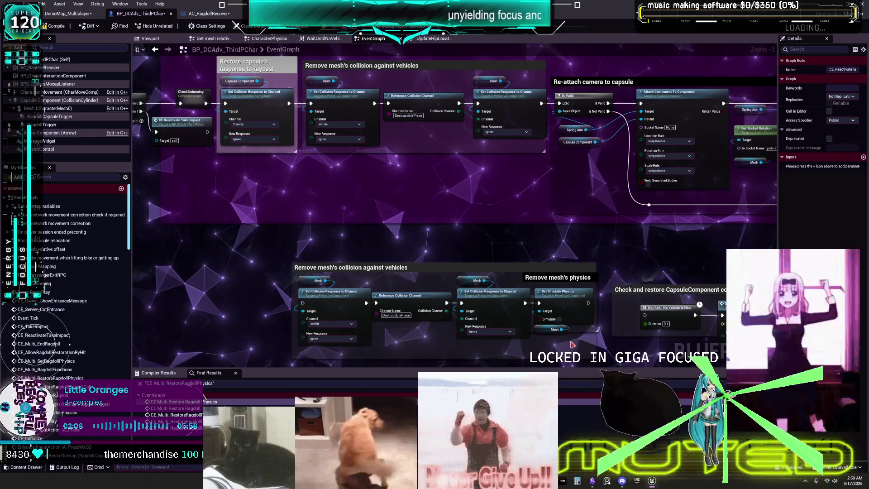
Step: Remove the Remove mesh's physics nodes and the lower collision-removal comment group
key(ctrl+z)
click(556, 279)
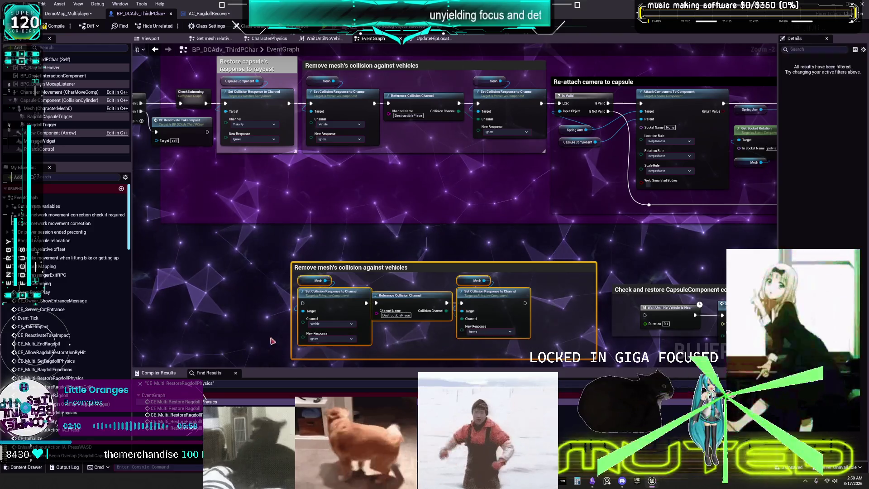
key(Delete)
Step: Move the two remaining comment groups up and left, closer to the restore sequence
drag(447, 224, 635, 271)
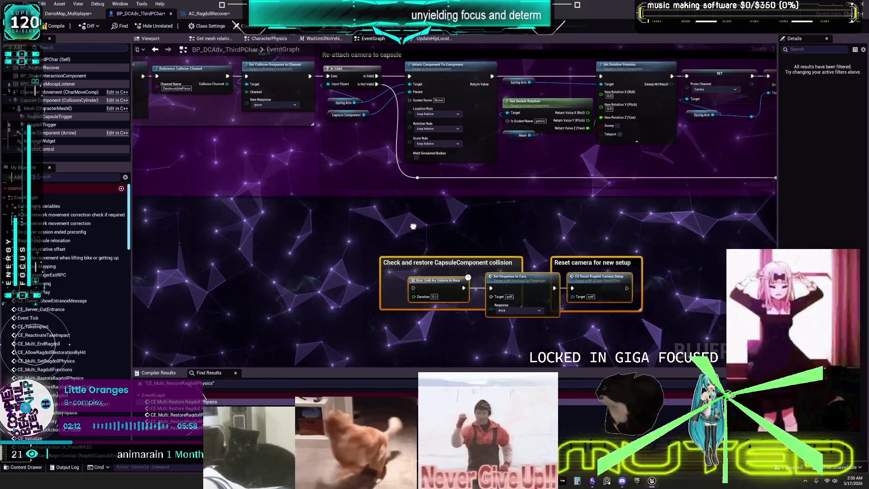
drag(513, 322, 358, 285)
mouse_move(564, 262)
mouse_down()
mouse_move(415, 287)
mouse_move(313, 287)
mouse_move(603, 230)
mouse_up()
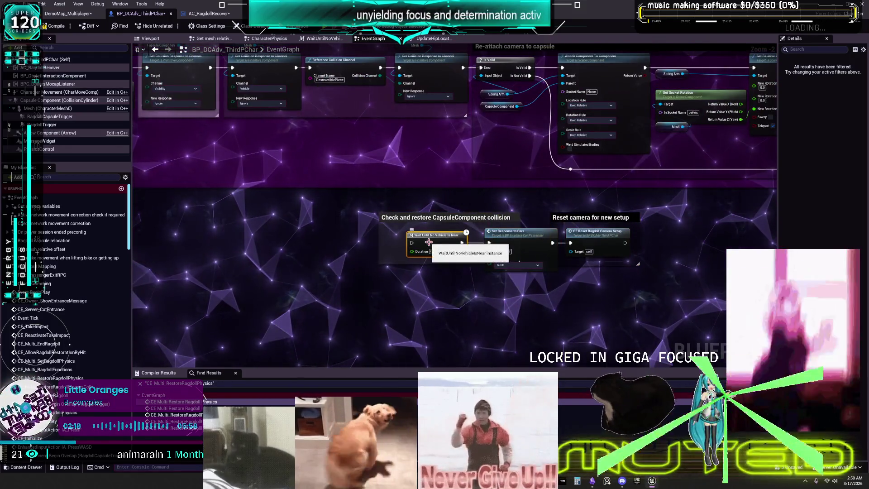
Step: Peek into WaitUntilNoVehicleIsNear, delete the Reset camera for new setup comment, then jump to CE_ResetRagdollCameraSetup
double_click(431, 246)
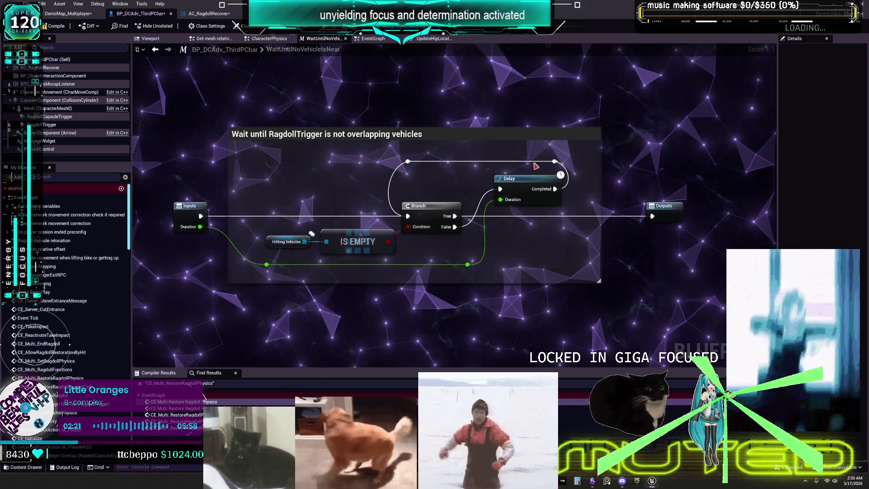
click(155, 50)
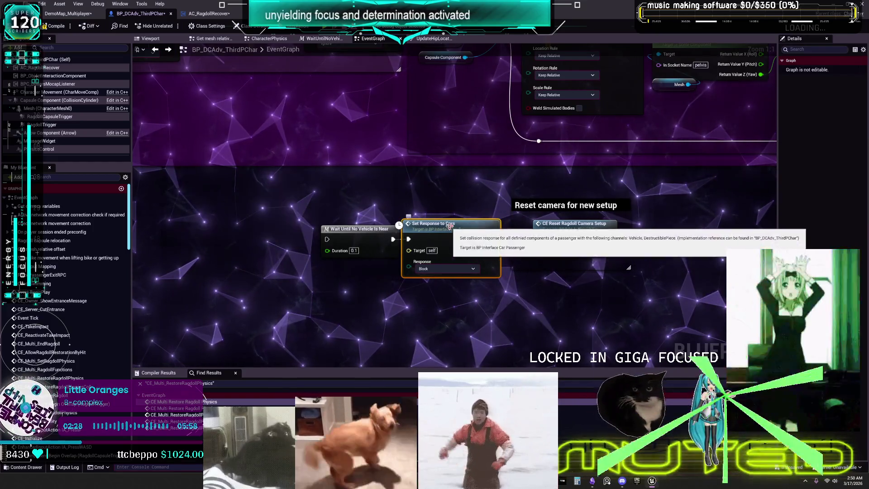
key(Delete)
click(585, 234)
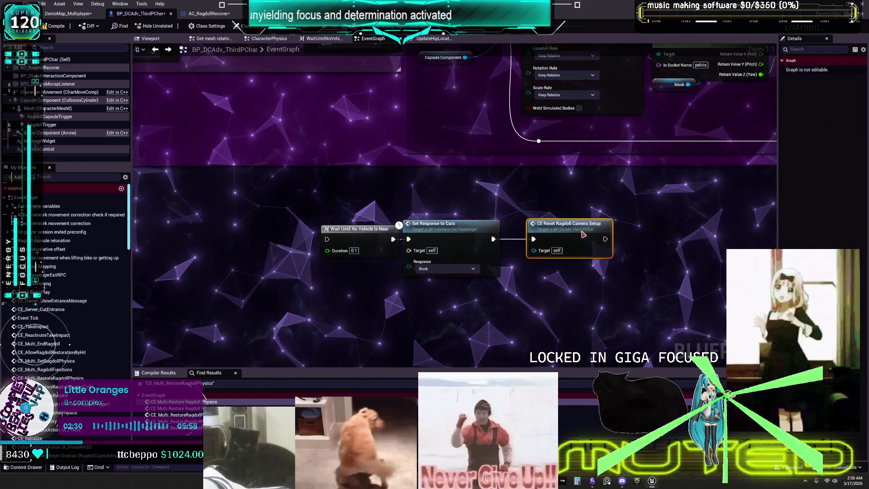
double_click(566, 235)
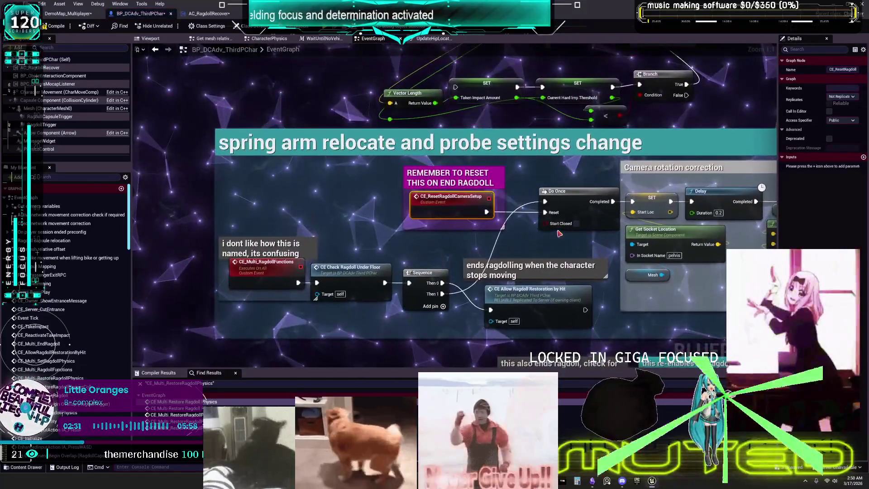
Step: Return to the restore graph and move the vehicle-wait and Set Response to Cars nodes under the chain
click(155, 52)
drag(349, 211, 479, 251)
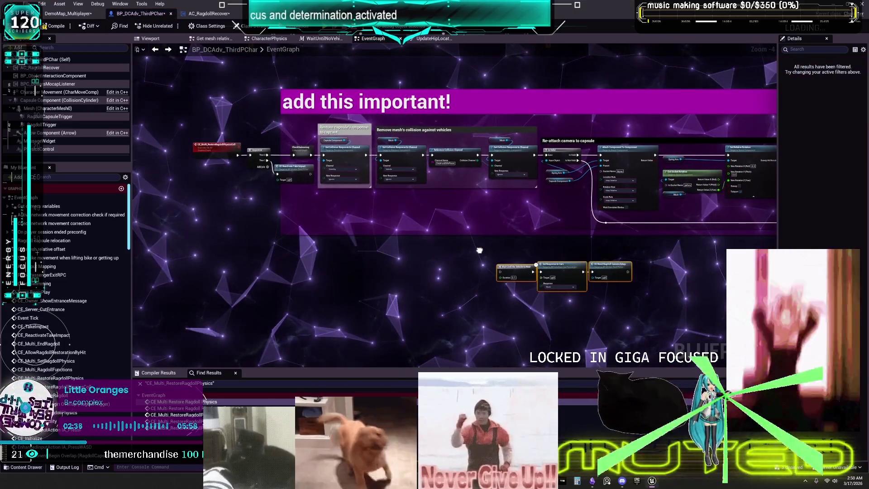
scroll(479, 250, up, 1)
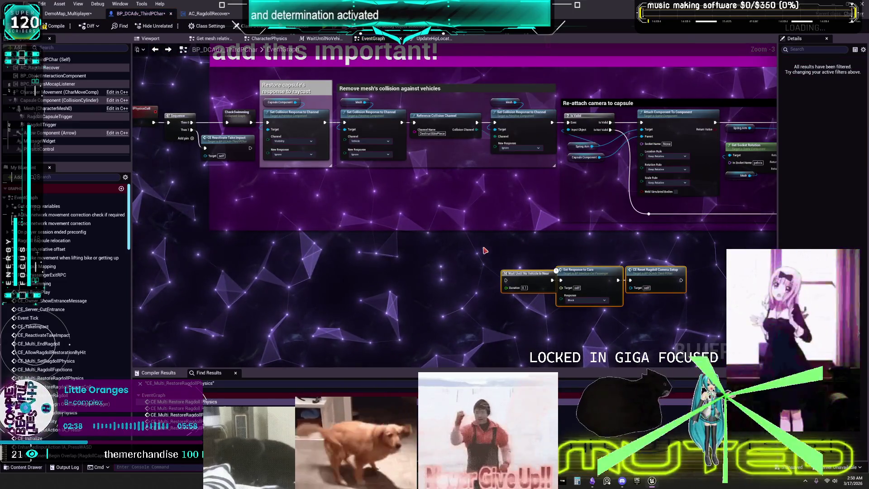
mouse_move(521, 277)
mouse_down()
mouse_move(265, 192)
mouse_move(394, 204)
mouse_up()
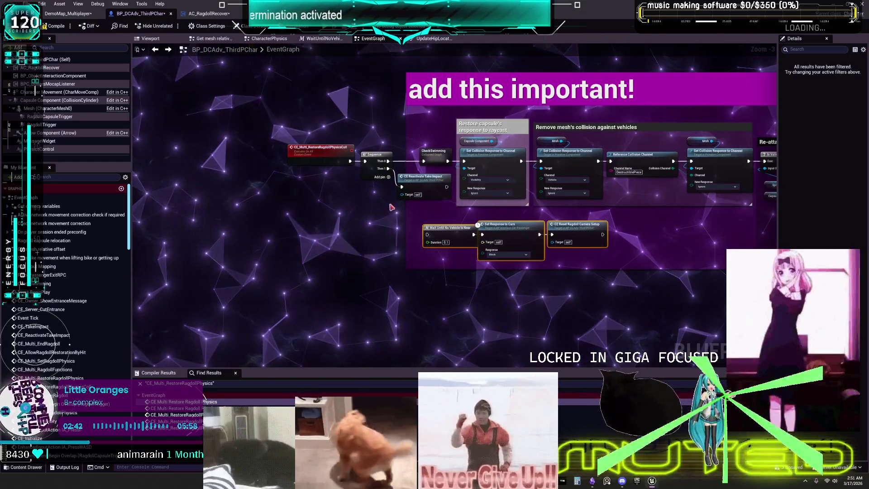
Step: Shift the CE_Multi_RestoreRagdollPhysicsColl event node left and select Set Response to Cars
click(319, 153)
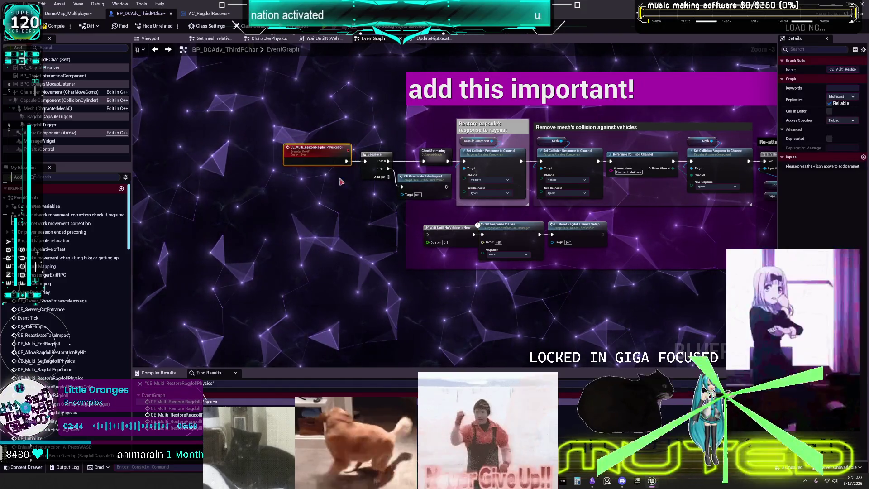
drag(317, 154, 218, 153)
drag(412, 218, 611, 263)
drag(511, 224, 291, 199)
drag(259, 170, 423, 172)
drag(371, 152, 304, 154)
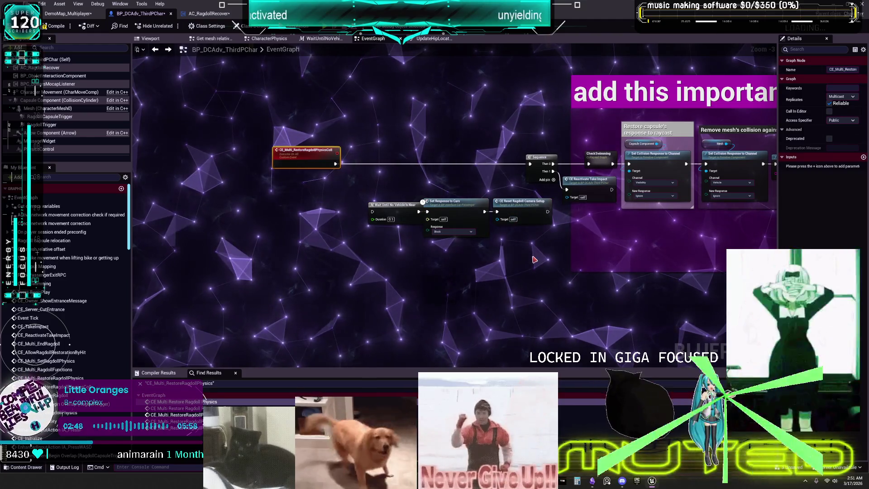
drag(519, 257, 374, 226)
scroll(555, 197, up, 2)
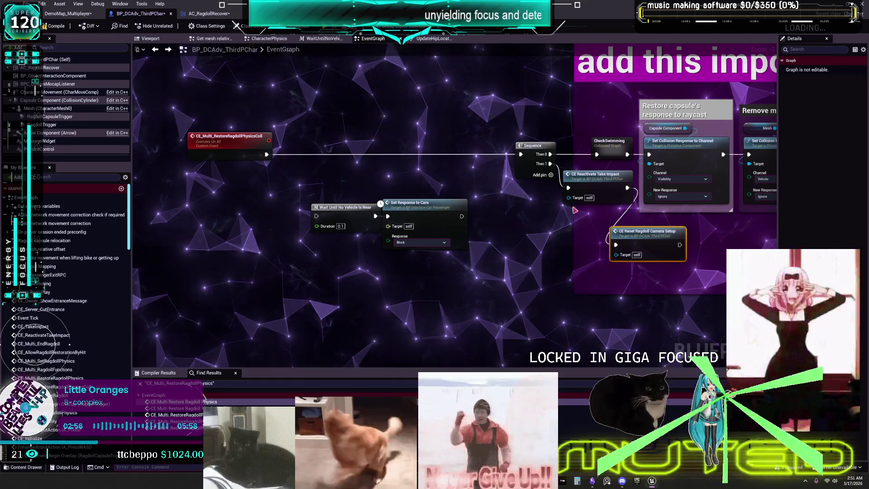
double_click(430, 213)
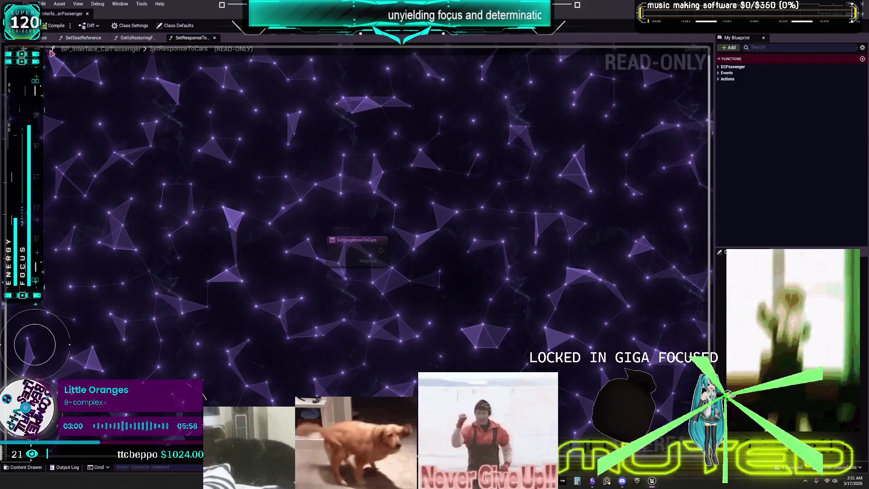
click(136, 37)
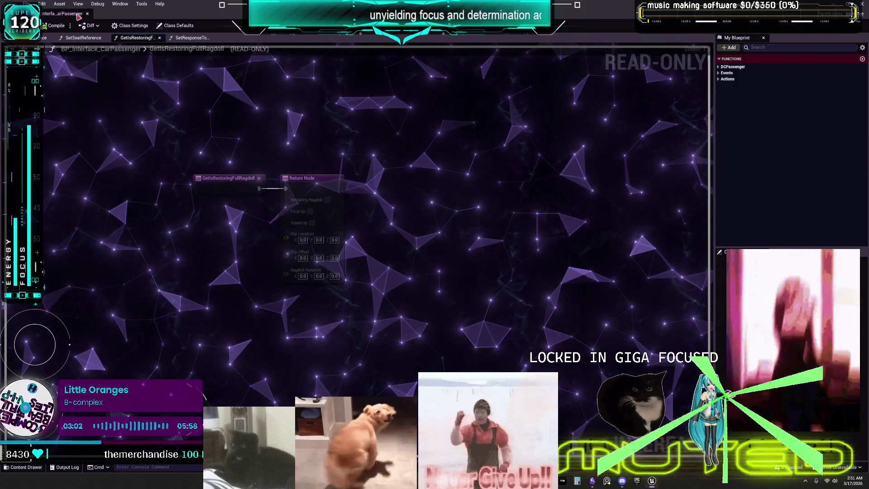
click(88, 13)
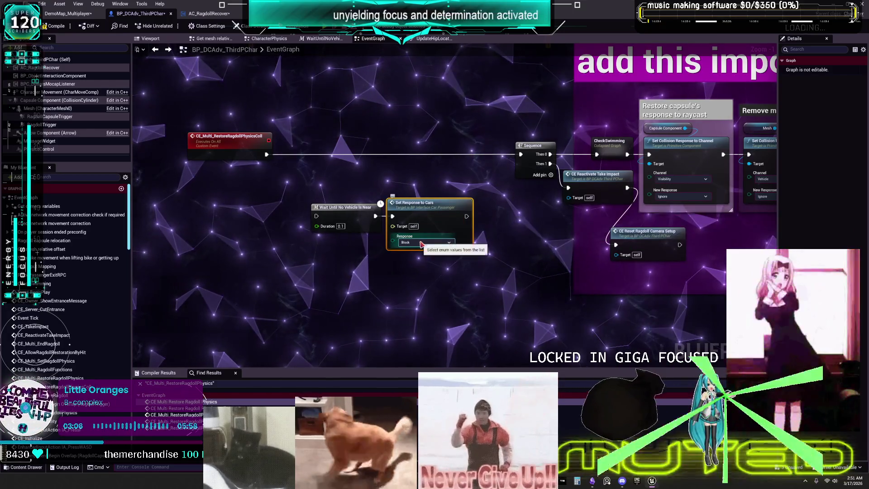
Step: Wire the restore event into Wait Until No Vehicle Is Near and align both vehicle nodes with the chain
drag(324, 222, 317, 216)
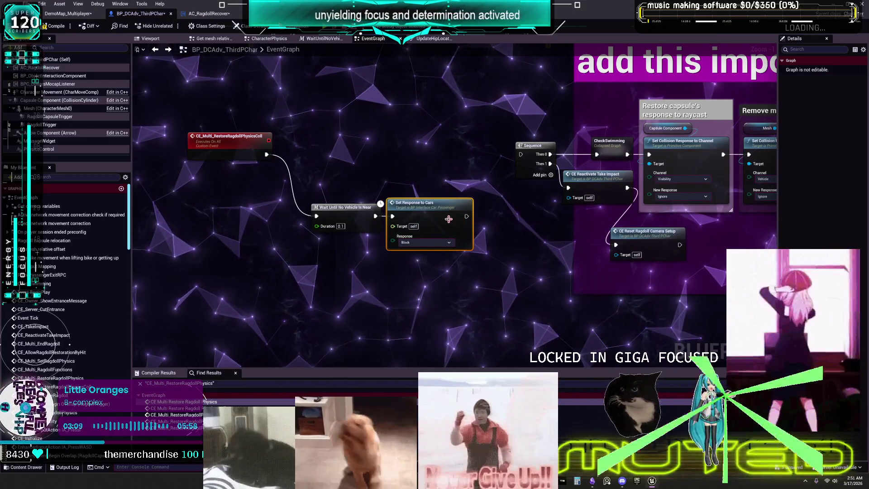
drag(471, 291, 301, 200)
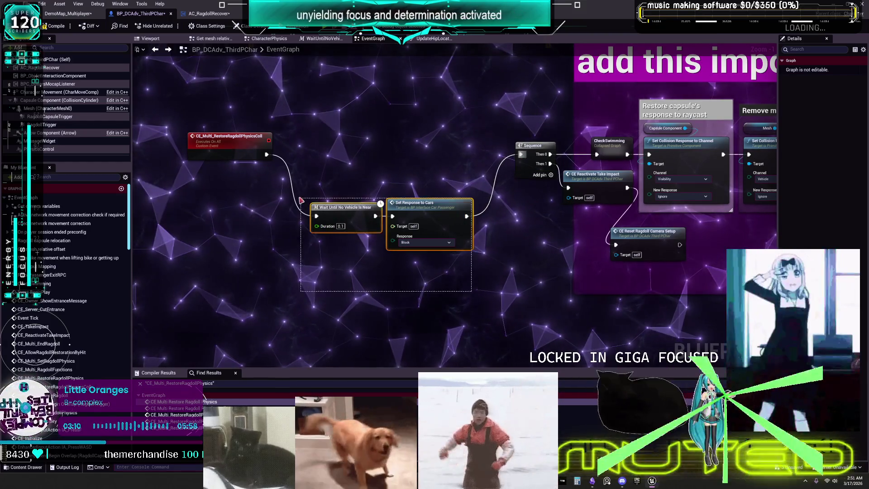
drag(355, 152, 390, 153)
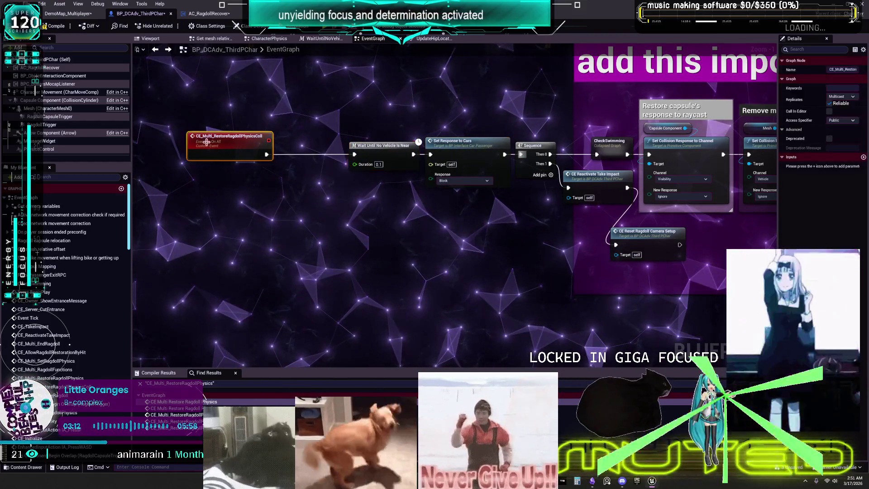
drag(272, 144, 278, 141)
Step: Pan along to the camera re-attach section and delete the 'add this important!' comment box
drag(509, 121, 439, 159)
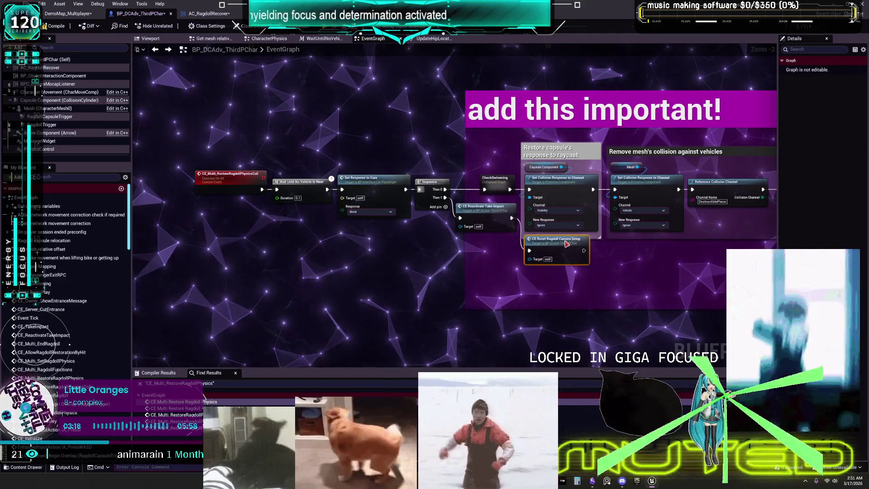
drag(488, 252, 470, 265)
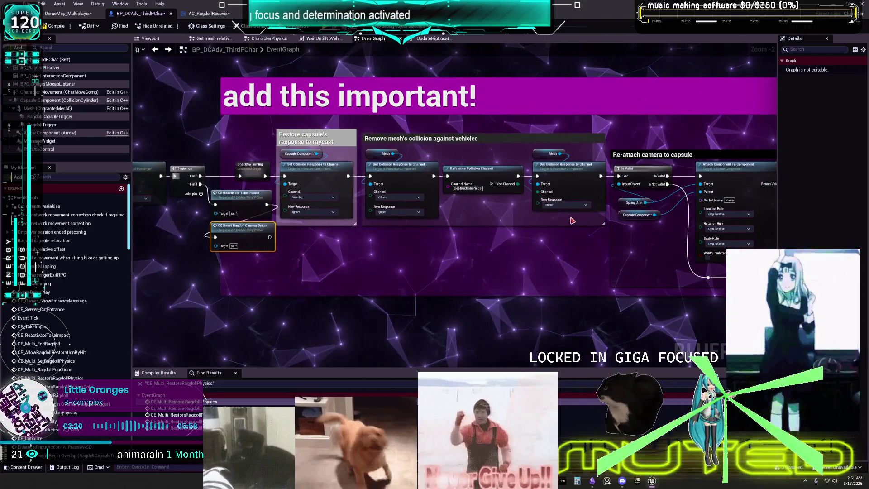
drag(572, 220, 370, 216)
drag(643, 145, 455, 141)
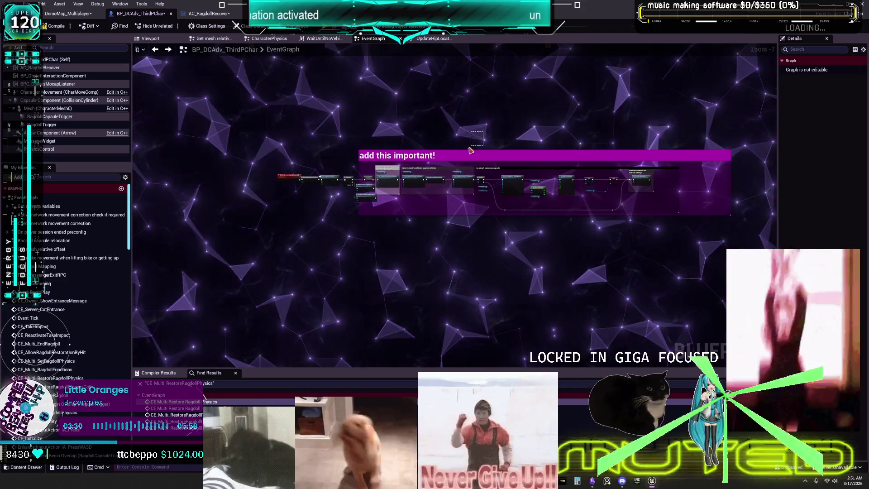
key(Delete)
mouse_move(572, 243)
mouse_down()
mouse_move(559, 269)
mouse_move(268, 213)
mouse_up()
drag(306, 118, 340, 204)
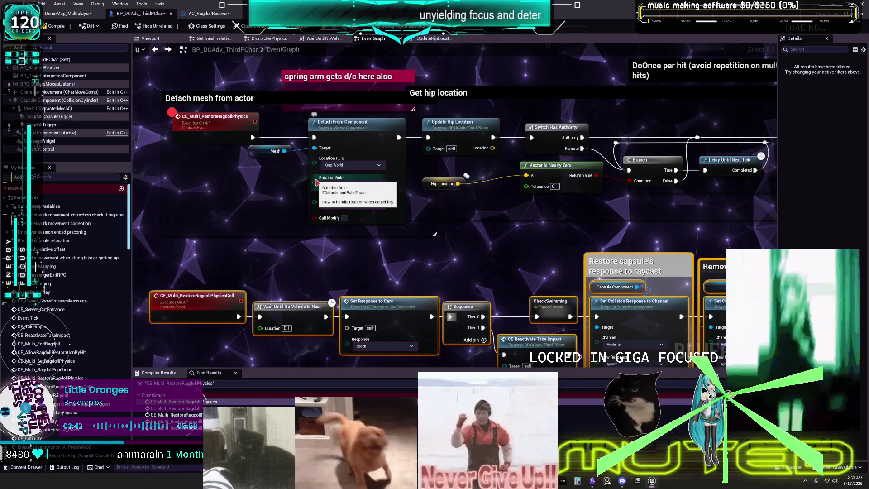
Step: Pan across the DoOnce, Set Actor Location, relocation and re-attach camera nodes
drag(557, 193, 328, 195)
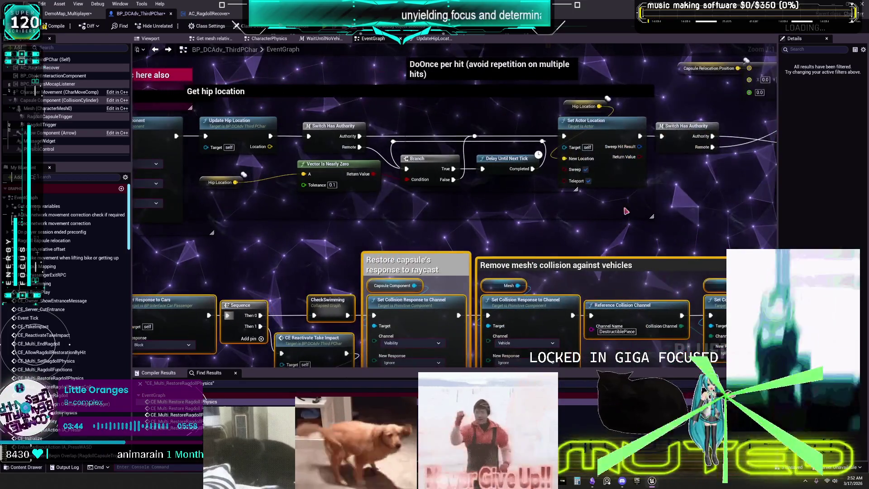
mouse_move(675, 208)
mouse_down()
mouse_move(616, 227)
mouse_move(395, 222)
mouse_up()
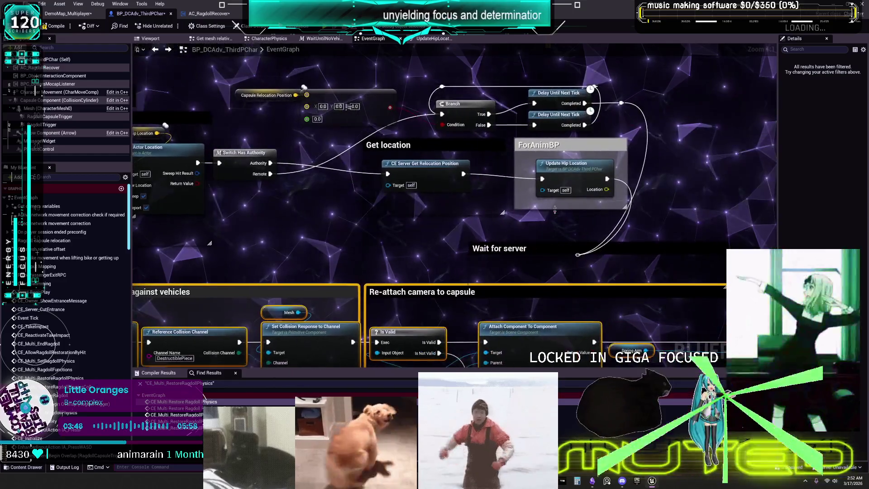
click(578, 255)
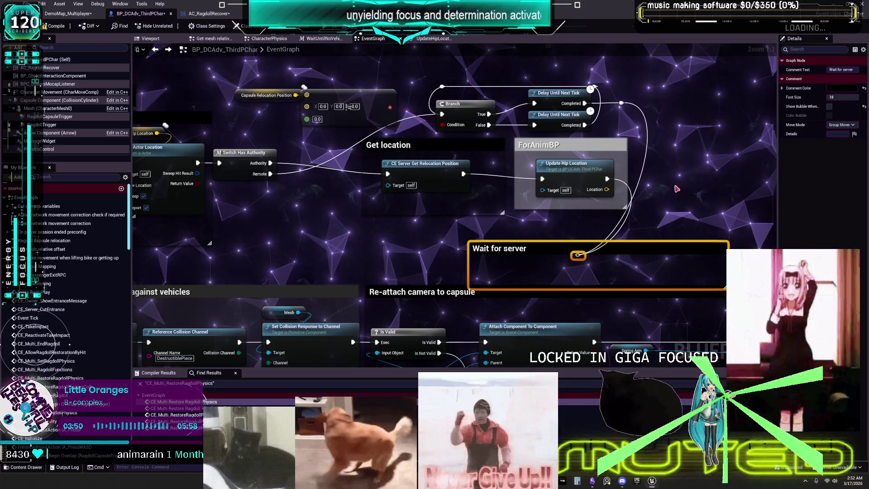
drag(676, 226, 418, 130)
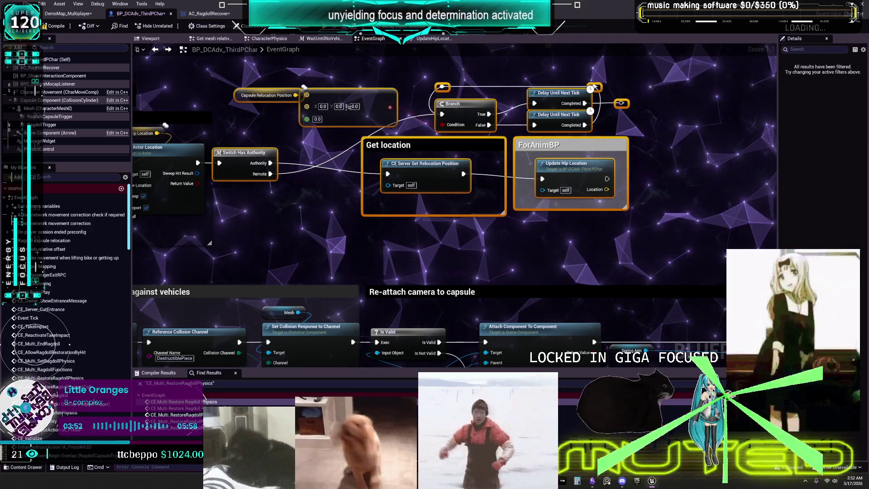
scroll(607, 204, down, 2)
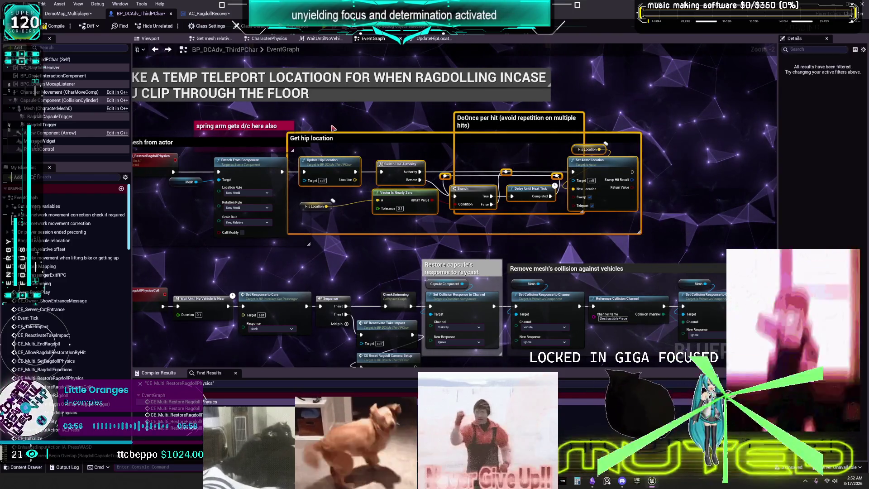
Step: Find references to the CE_Multi_RestoreRagdollPhysics event from the Detach mesh from actor group
drag(328, 205, 595, 199)
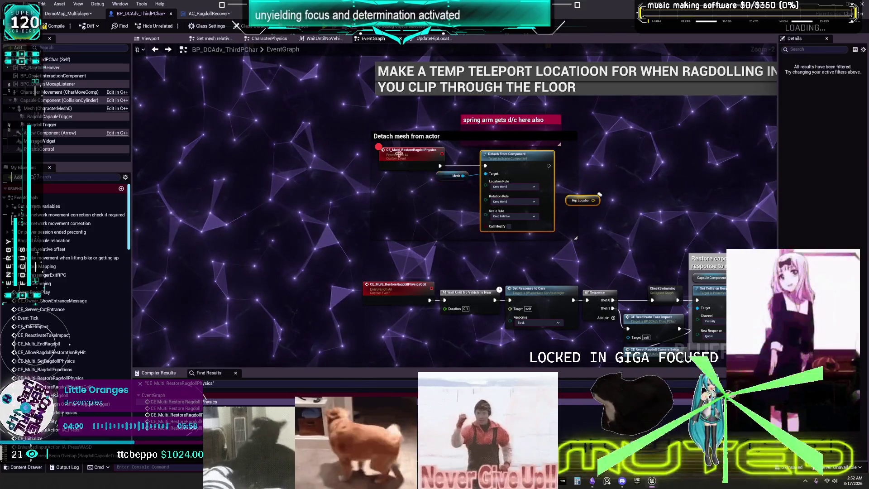
mouse_move(453, 225)
click(482, 226)
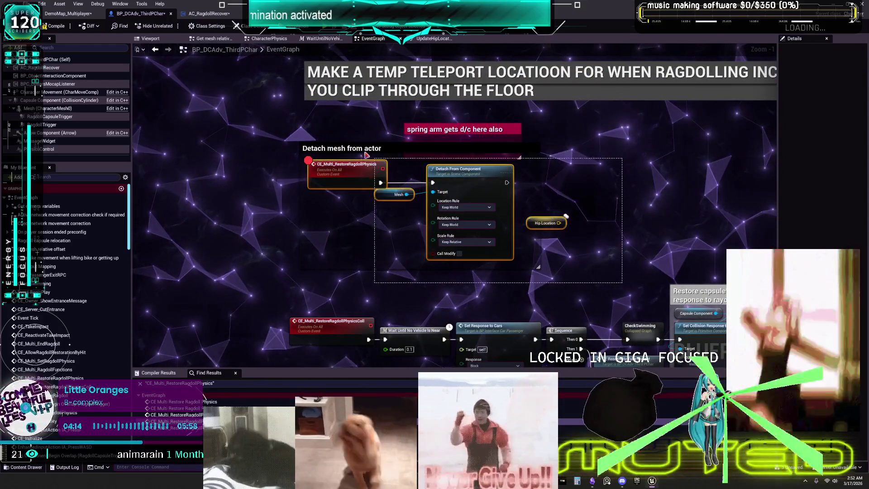
scroll(482, 168, down, 4)
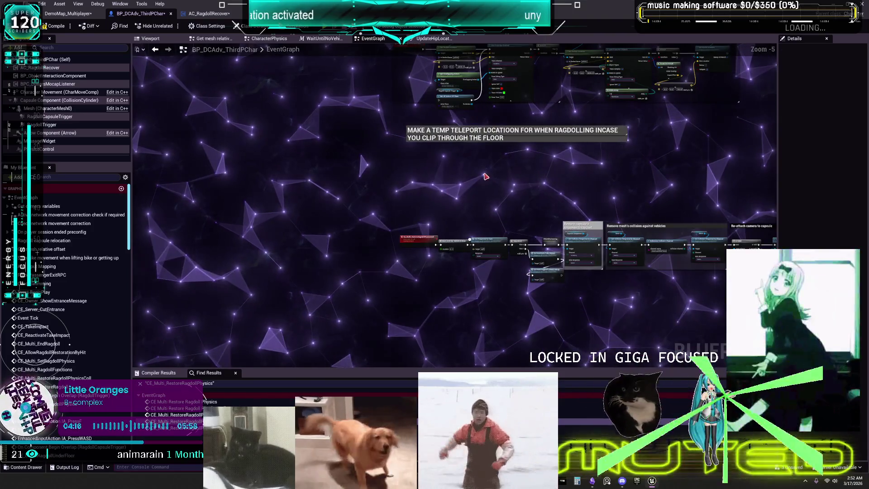
Step: Zoom out, marquee-select the restore node row, then zoom in on FOR END RAGDOLL REQUIREMENTS
scroll(422, 183, down, 3)
drag(281, 184, 717, 272)
scroll(348, 185, up, 2)
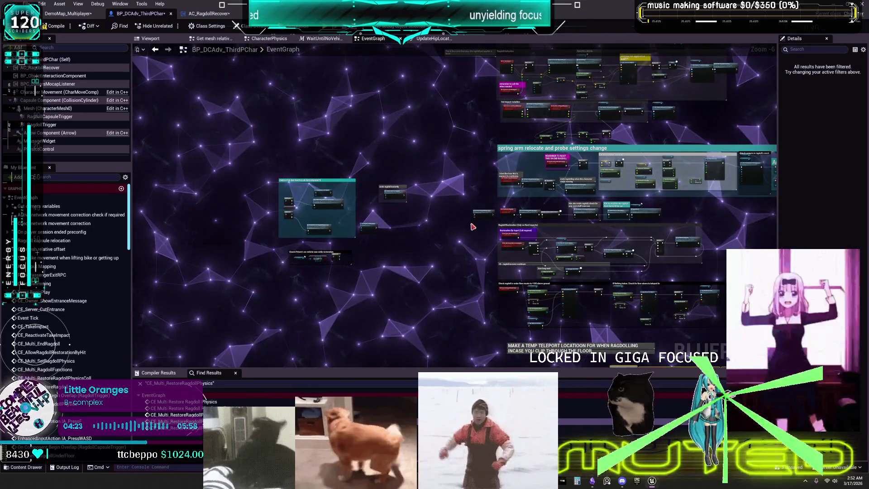
scroll(389, 213, up, 3)
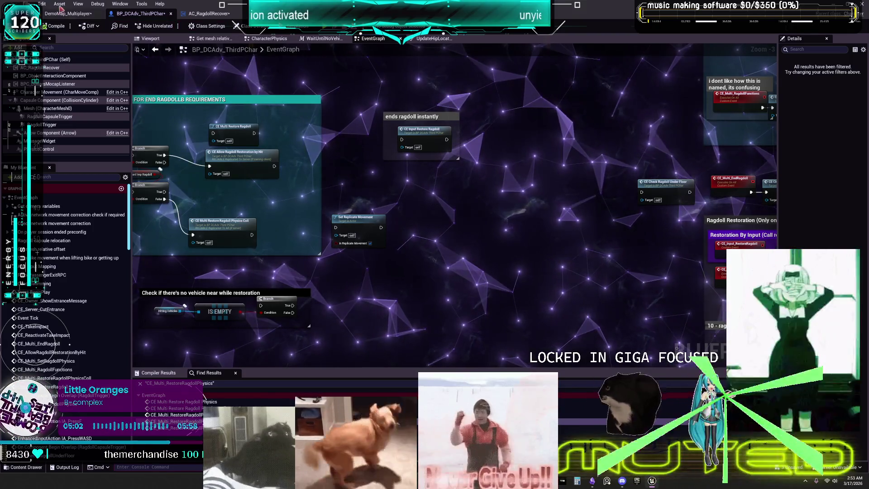
Step: Save the blueprint with Ctrl+S and zoom to the Spring arm relocate and probe settings comment
key(ctrl+s)
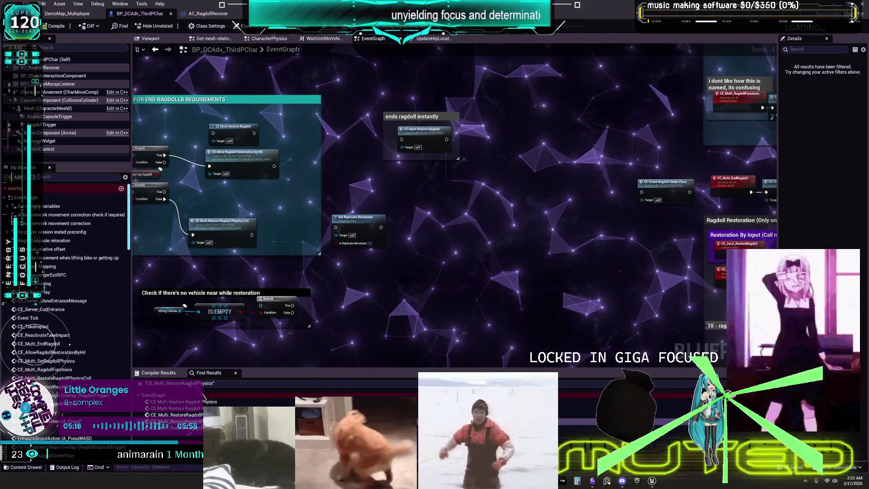
scroll(444, 168, down, 1)
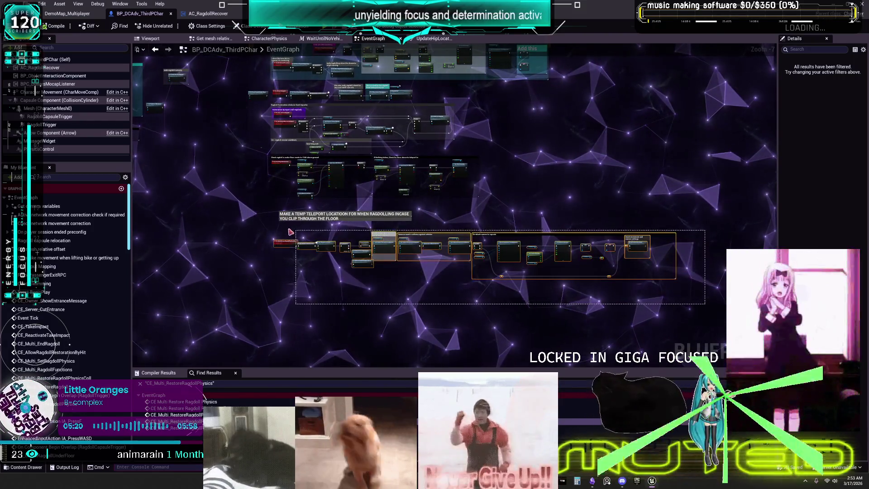
scroll(323, 208, up, 4)
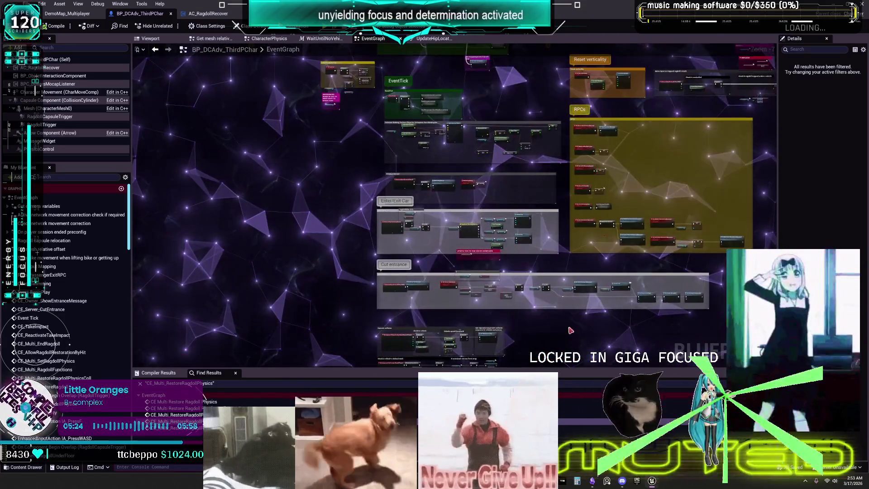
scroll(530, 189, up, 4)
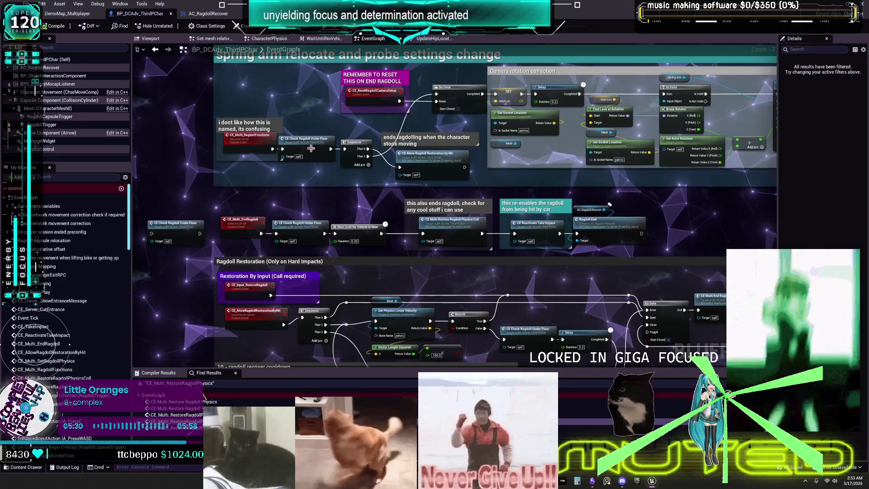
Step: Find references to the CE_Multi_RagdollFunctions event
mouse_move(297, 214)
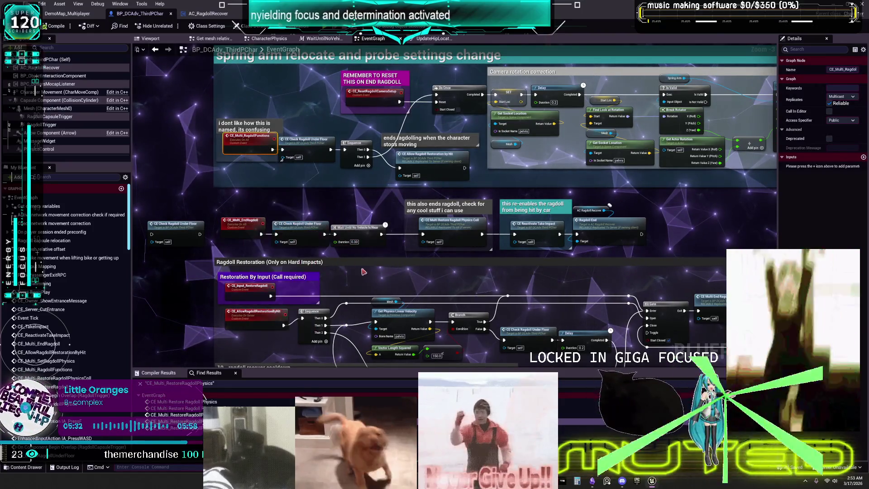
click(197, 409)
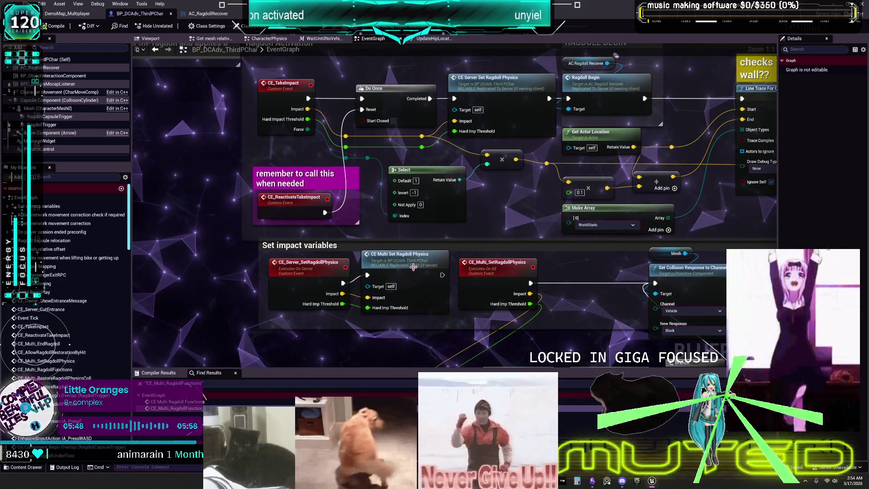
Step: Bring the EventGraph's Hitting vehicle velocity threshold nodes (Vector Length, Branch) into view
mouse_move(413, 267)
mouse_down()
mouse_move(422, 249)
mouse_move(424, 158)
mouse_move(378, 170)
mouse_up()
drag(476, 167, 451, 284)
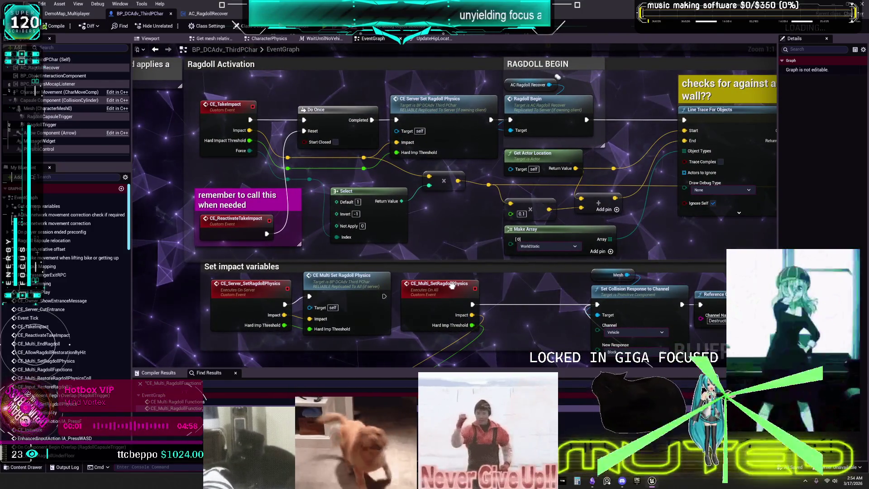
scroll(451, 285, down, 3)
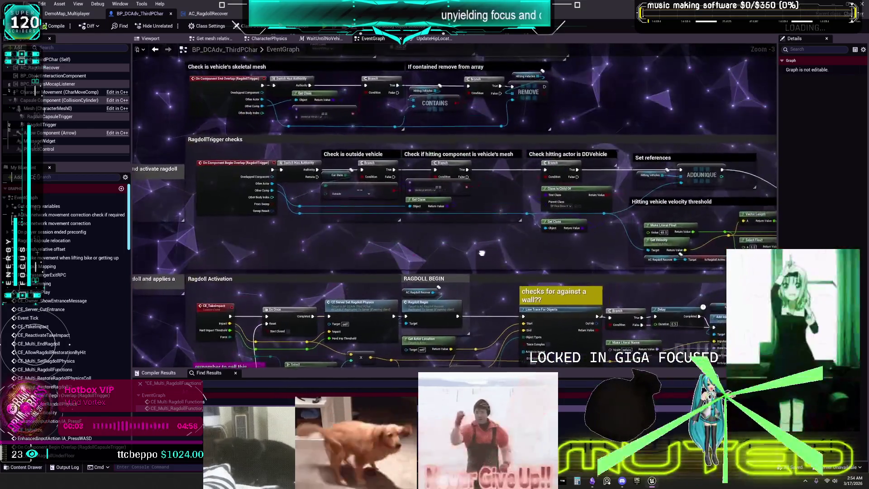
drag(483, 253, 346, 215)
scroll(603, 214, up, 3)
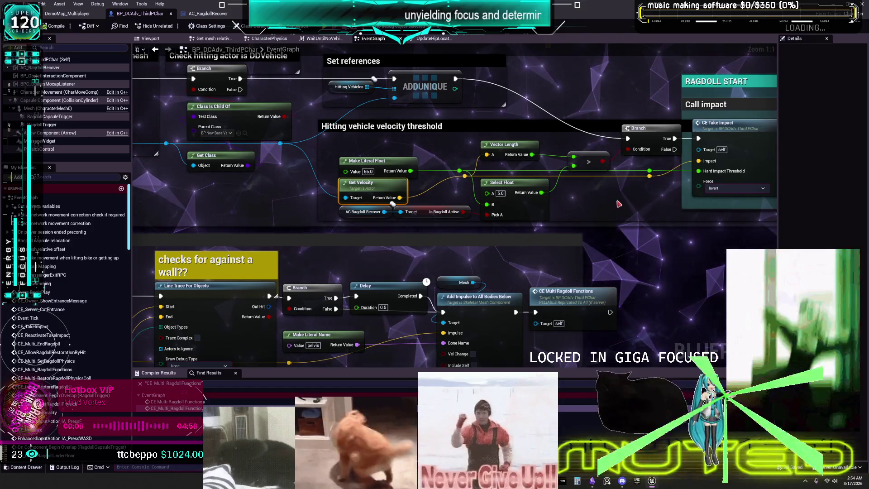
drag(619, 204, 594, 221)
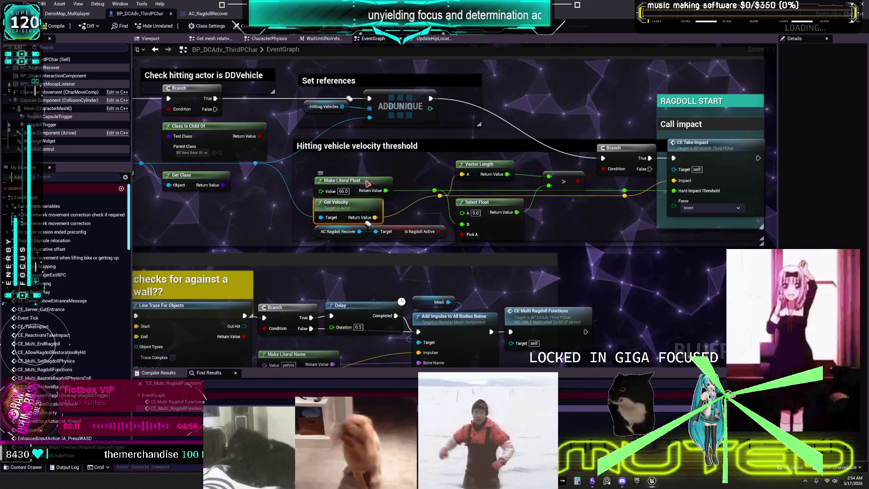
Step: Nudge the Make Literal Float node slightly upward and clear space above the Set references section
drag(368, 184, 369, 174)
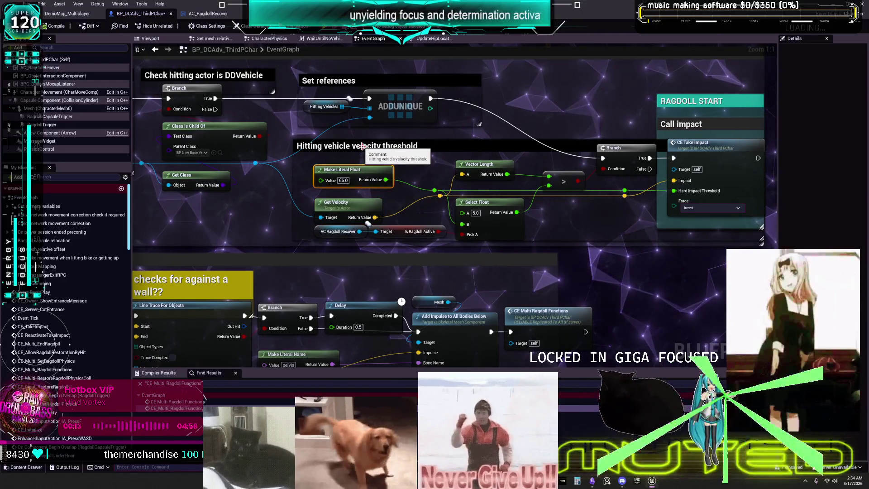
mouse_move(521, 86)
mouse_down()
mouse_move(523, 143)
mouse_move(536, 95)
mouse_up()
right_click(523, 142)
Step: Add an AAA print after ADDUNIQUE showing Vector Length speed, compile, and launch the multiplayer preview
text(aaa)
click(547, 169)
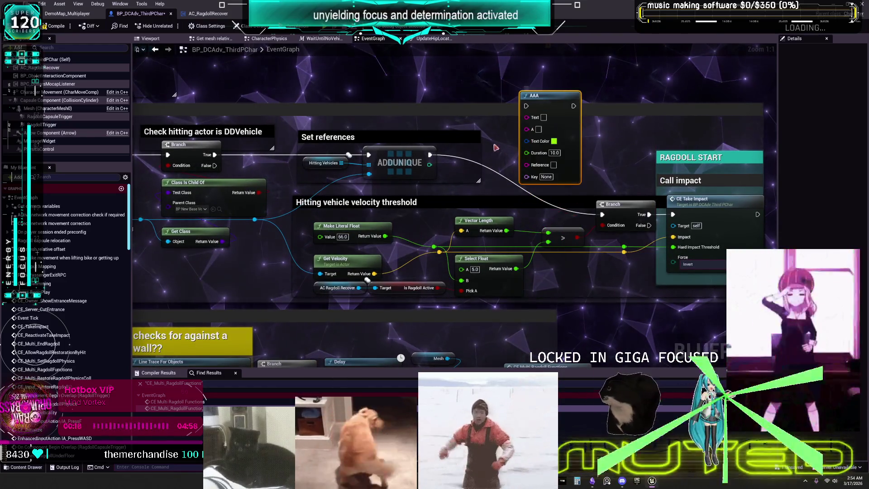
drag(430, 155, 526, 107)
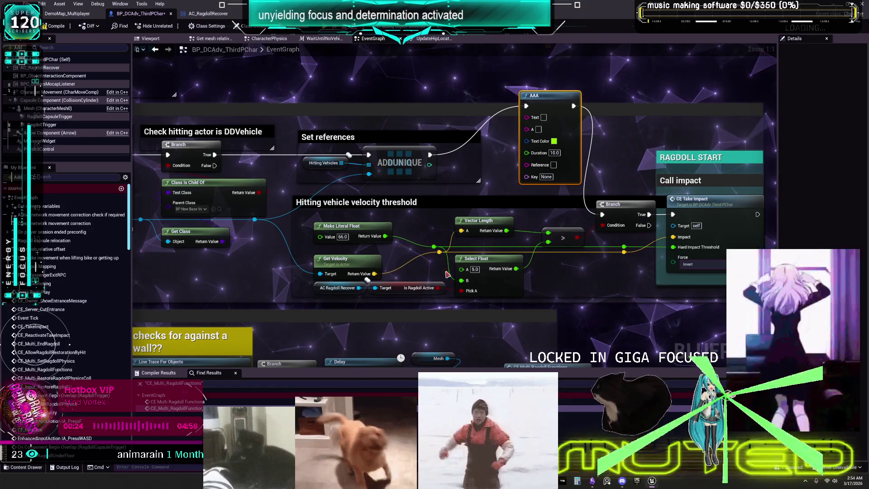
drag(507, 230, 529, 119)
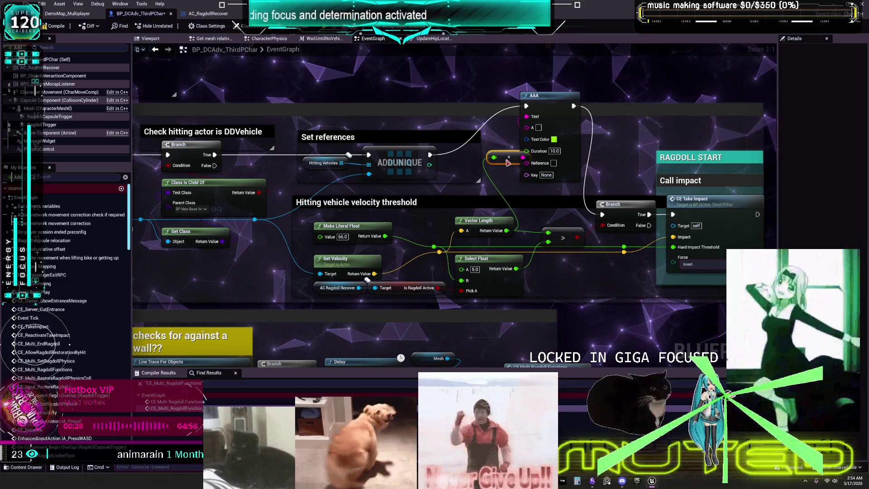
key(F7)
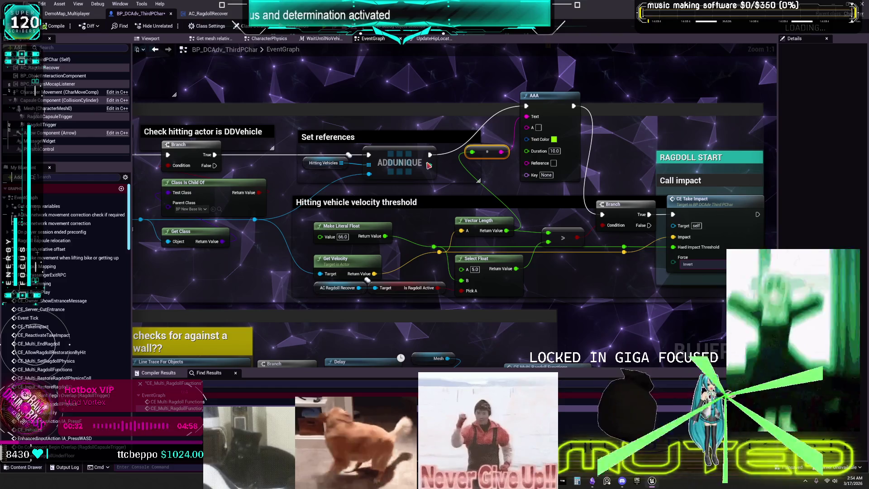
key(alt+p)
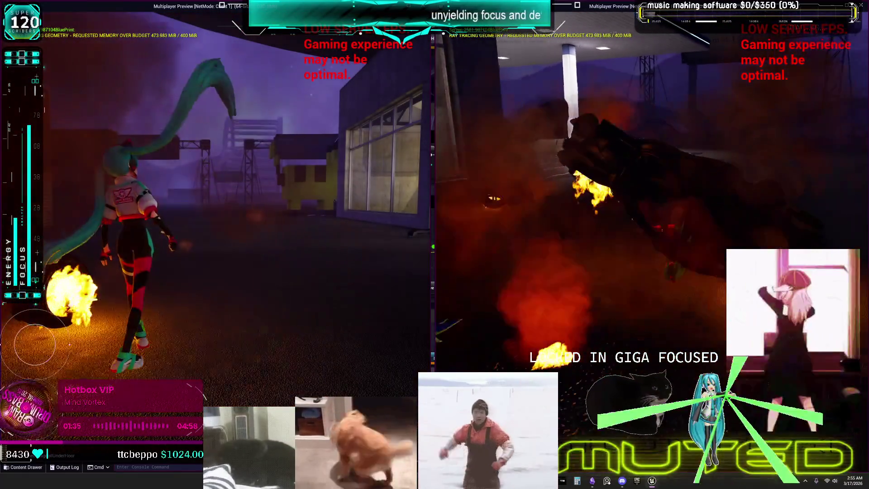
Step: End the multiplayer playtest after the vehicle crash and return to the Blueprint editor
key(Escape)
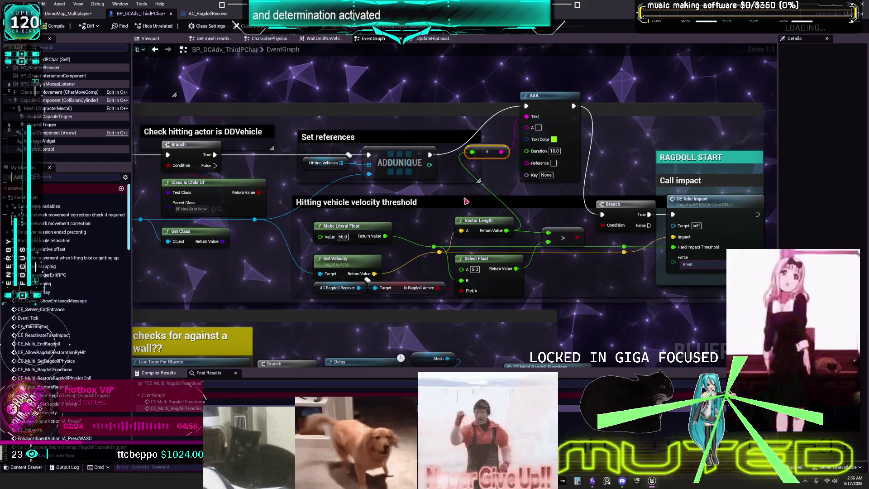
Step: Restart the multiplayer preview and bring the second client window alongside the first
key(alt+p)
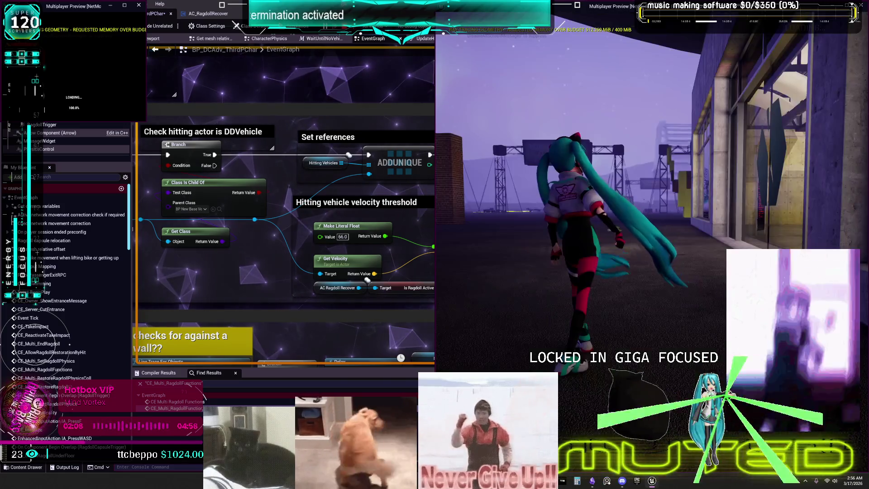
key(alt+Tab)
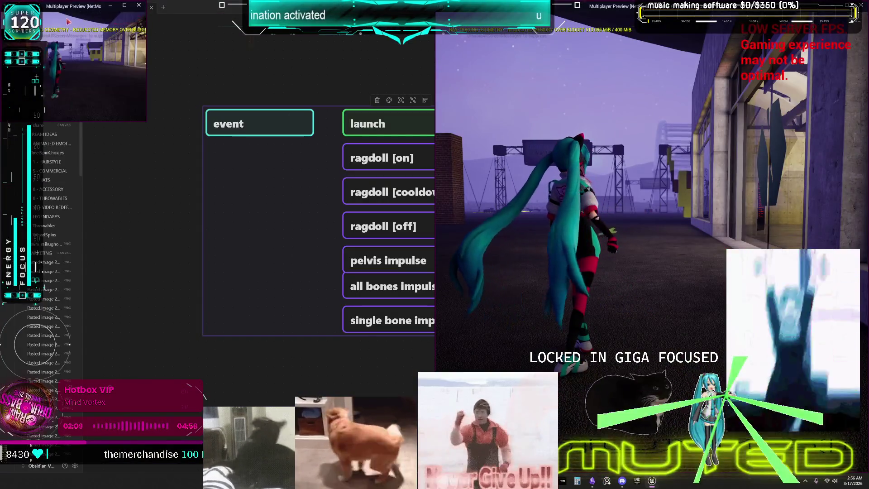
key(alt+Tab)
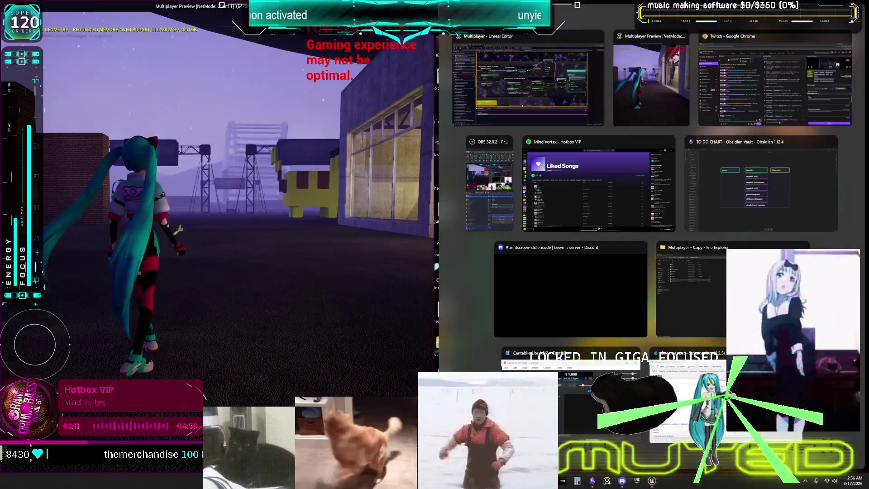
key(alt+Tab)
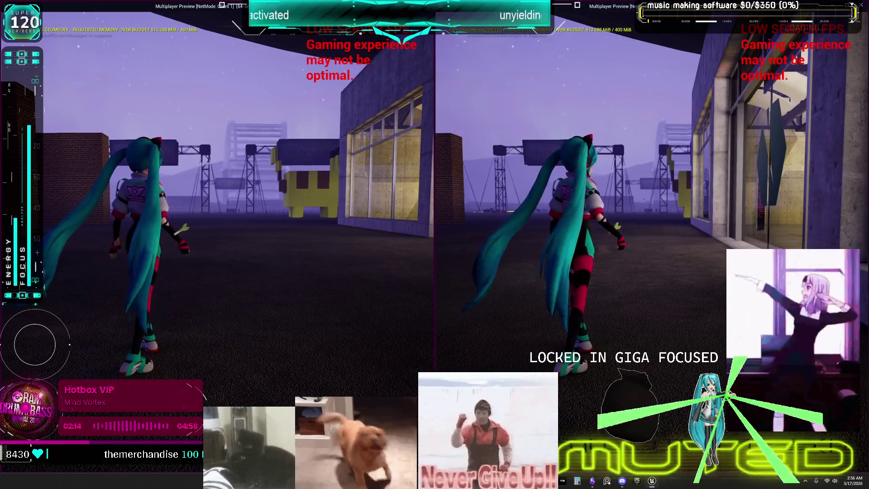
Step: In the right client window, run the character into the showroom up to the white sports car
click(498, 136)
key(w)
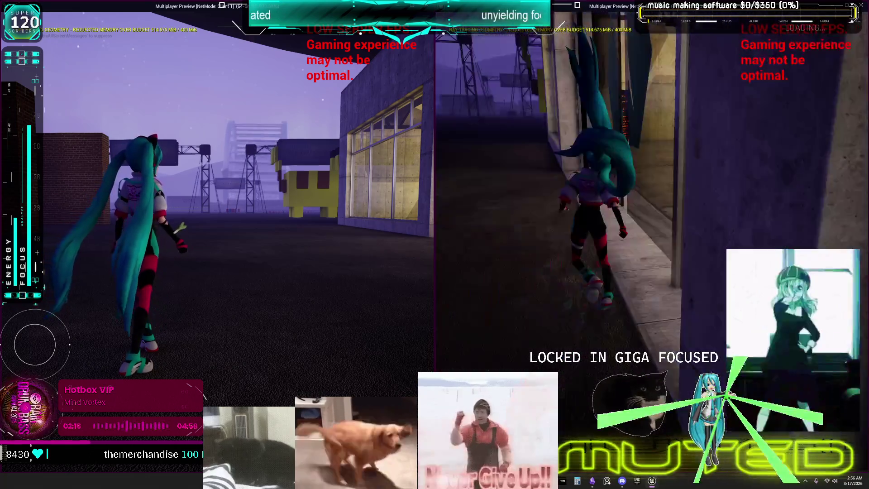
key(w)
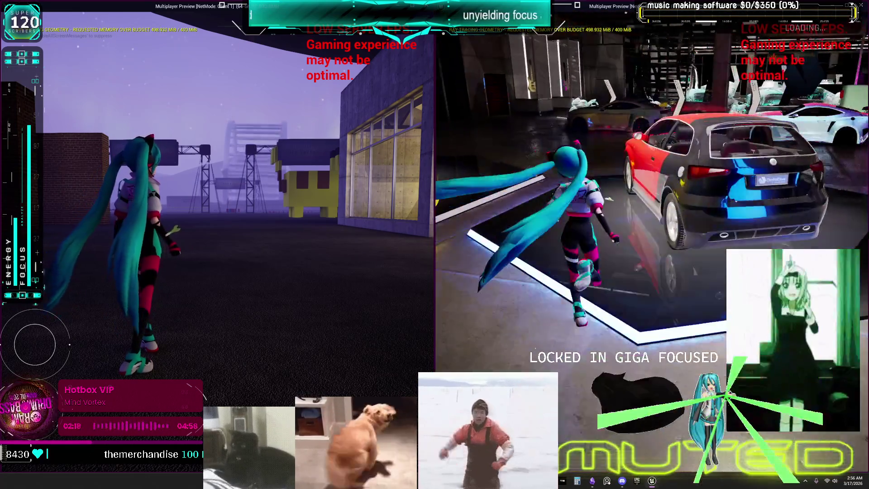
key(w)
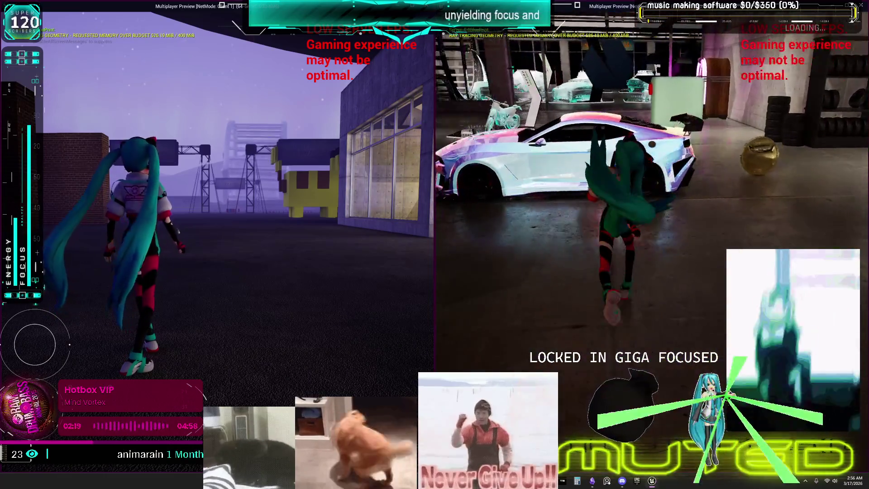
key(w)
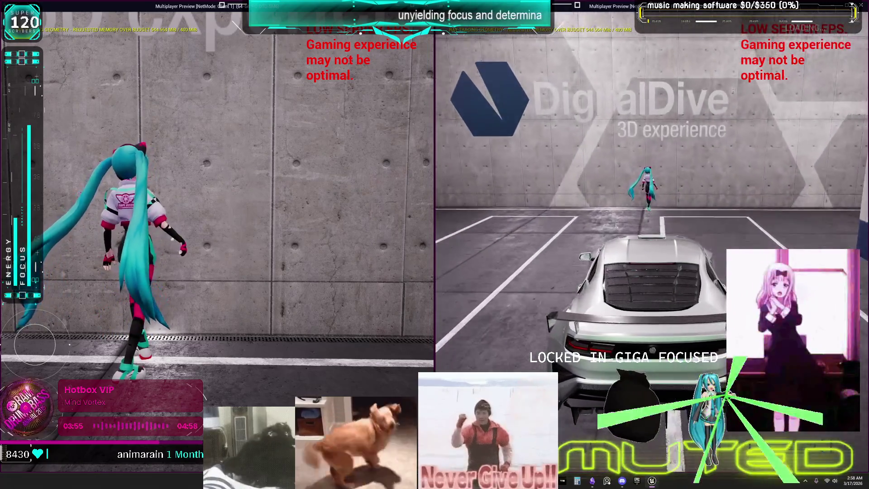
Step: Enter the sports car to hit the other player, then return to the BP_DCAdv_ThirdPChar EventGraph
key(e)
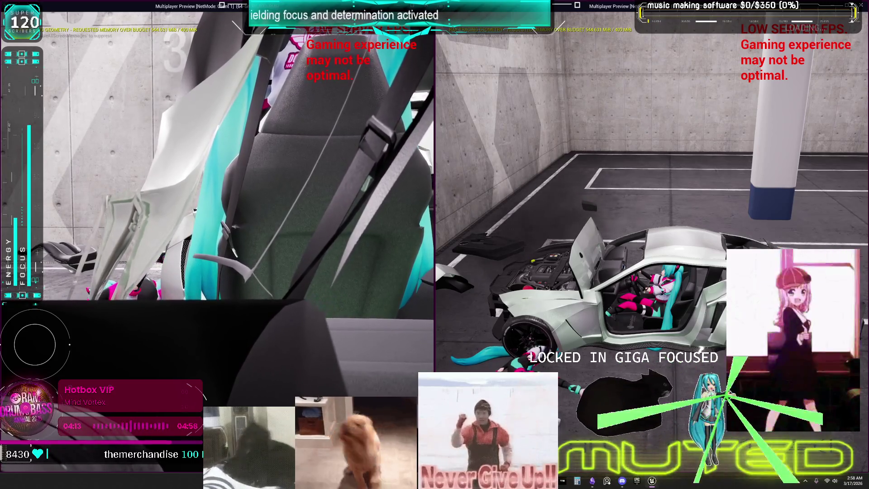
key(alt+Tab)
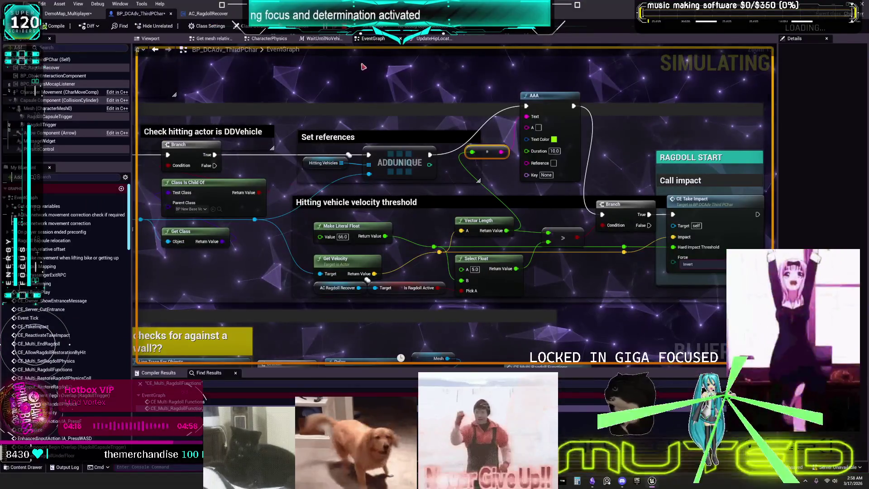
Step: Debug the client character instance and bring the spring arm relocate section into view
click(430, 26)
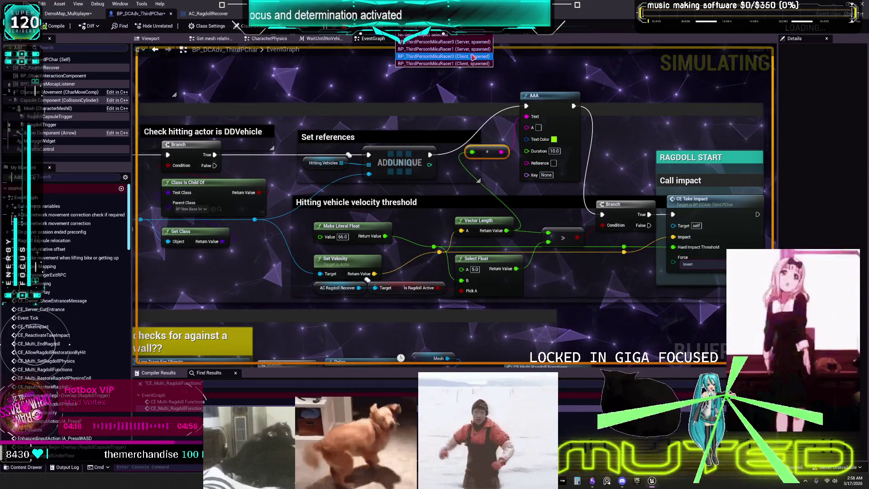
click(473, 57)
scroll(342, 270, down, 6)
drag(342, 270, 383, 197)
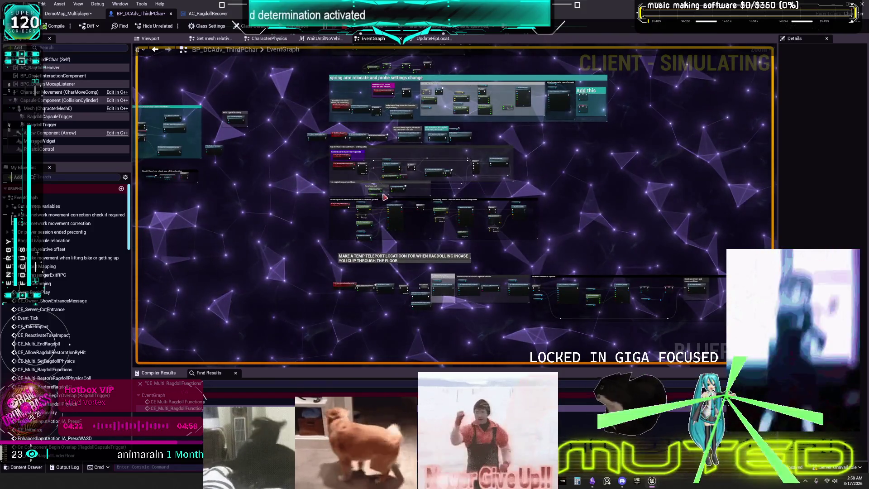
scroll(383, 197, up, 5)
Step: Switch debugging to the server character, then open the WaitUntilNoVehiclesIsNear macro from Ragdoll Restoration
click(432, 26)
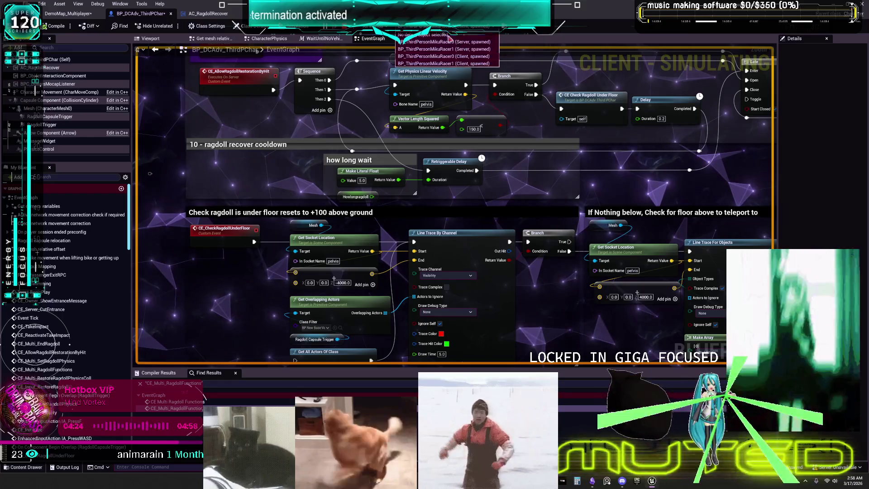
click(469, 42)
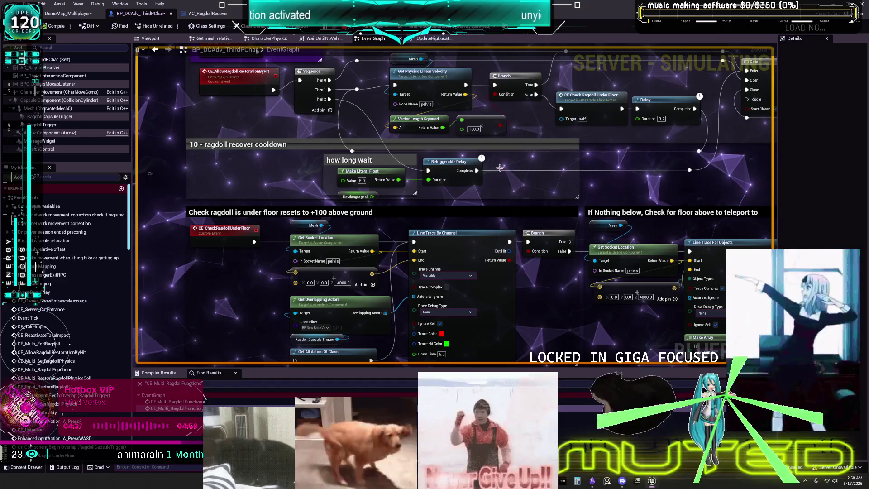
scroll(499, 165, down, 4)
mouse_move(444, 132)
mouse_down()
mouse_move(446, 217)
mouse_move(475, 286)
mouse_move(483, 56)
mouse_up()
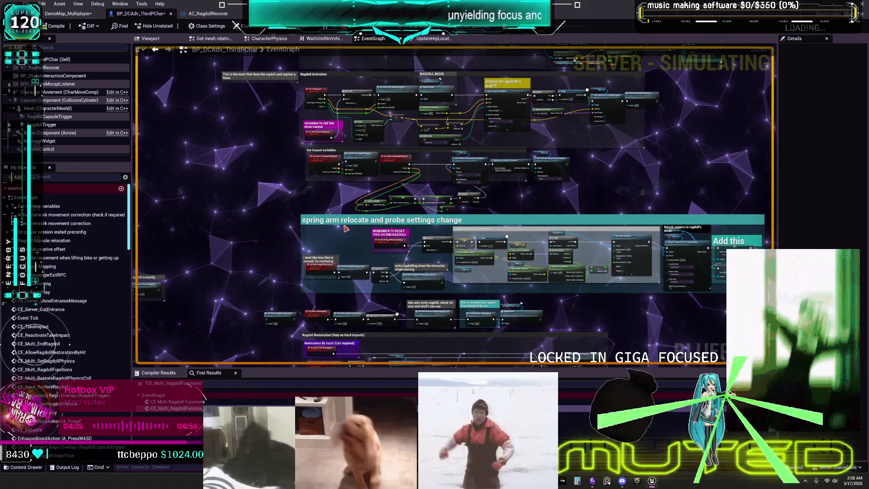
drag(344, 229, 365, 141)
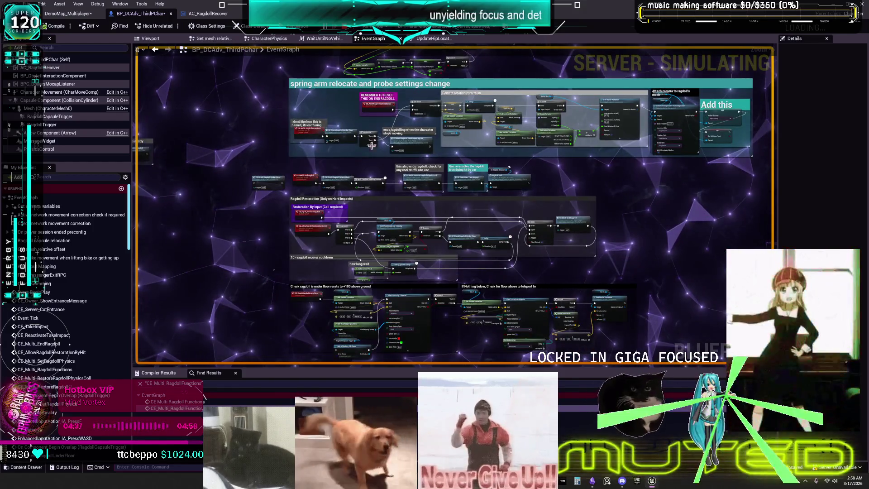
scroll(351, 180, up, 3)
double_click(362, 181)
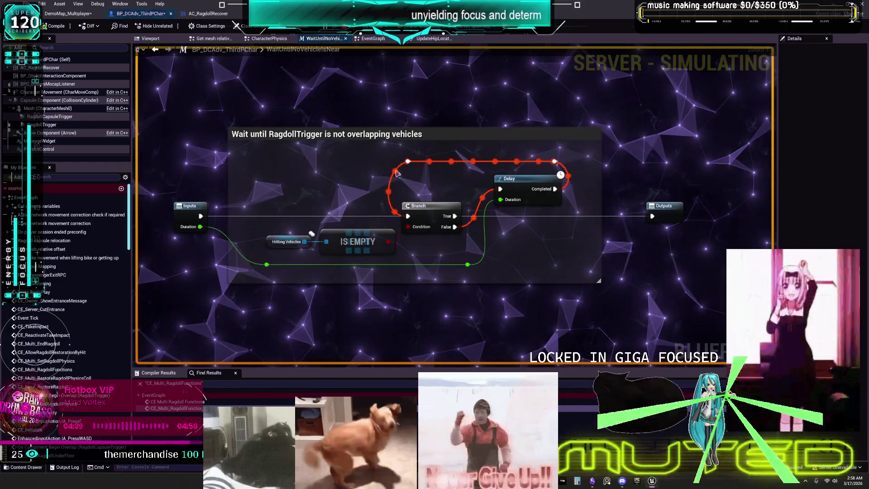
click(484, 26)
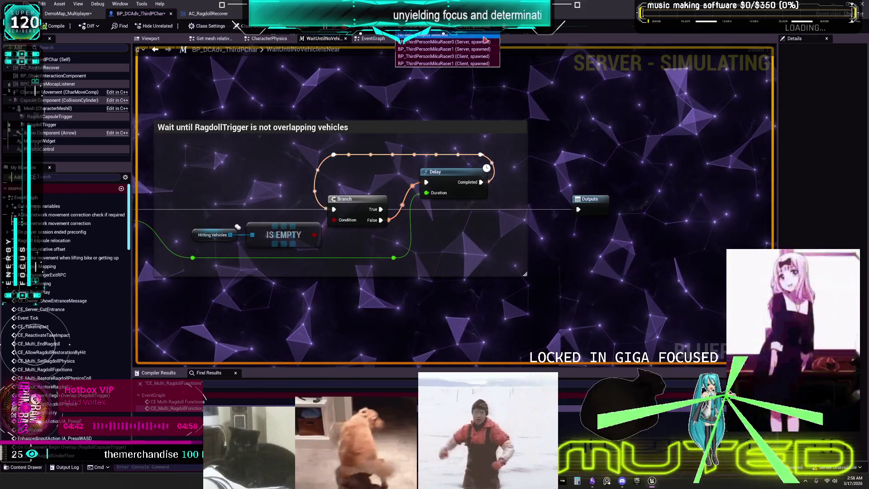
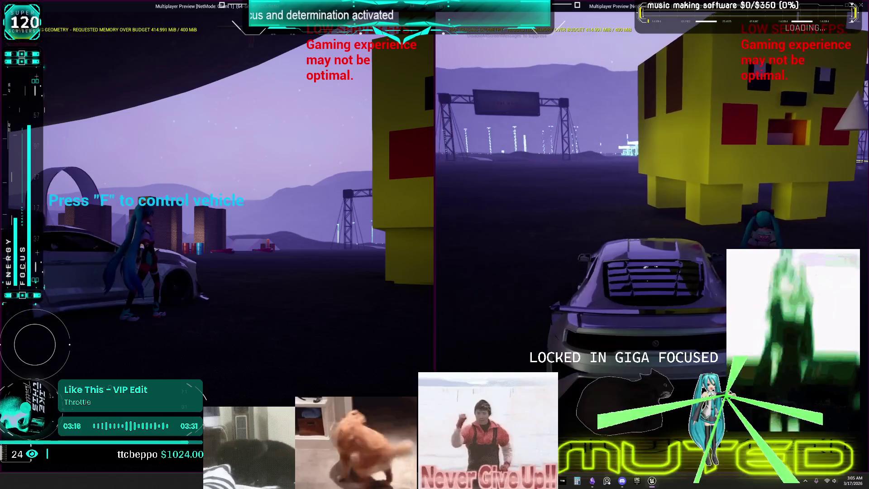
Step: Enter and exit the car twice with F as the left player, ending on foot beside it
key(f)
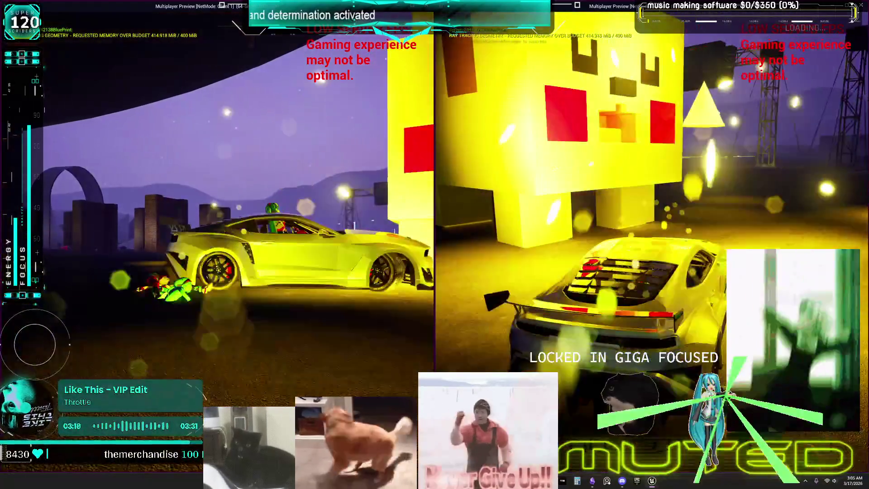
key(f)
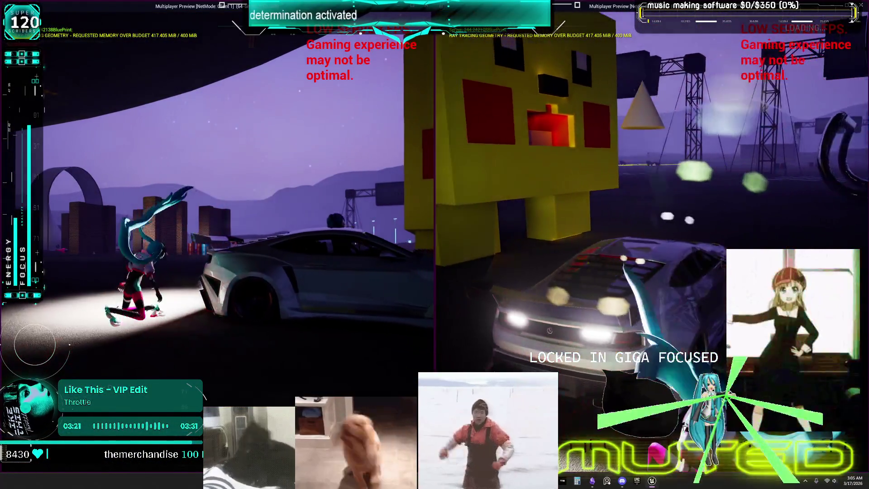
key(f)
key(f)
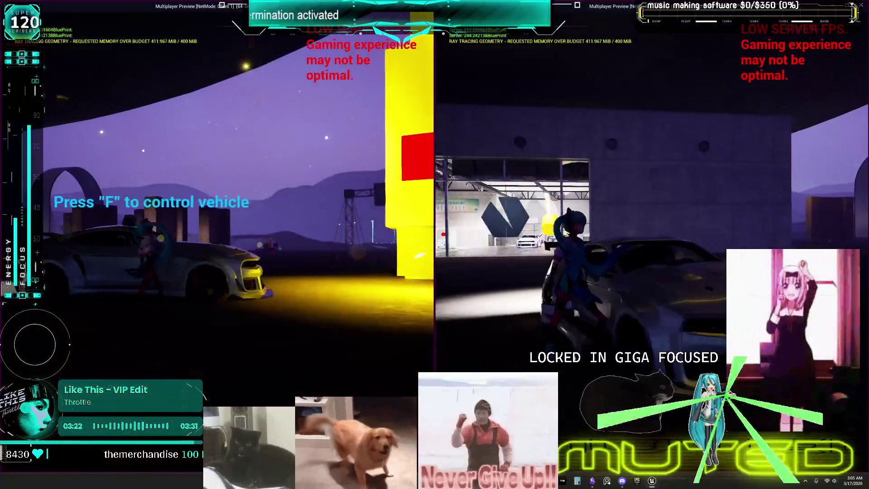
key(w)
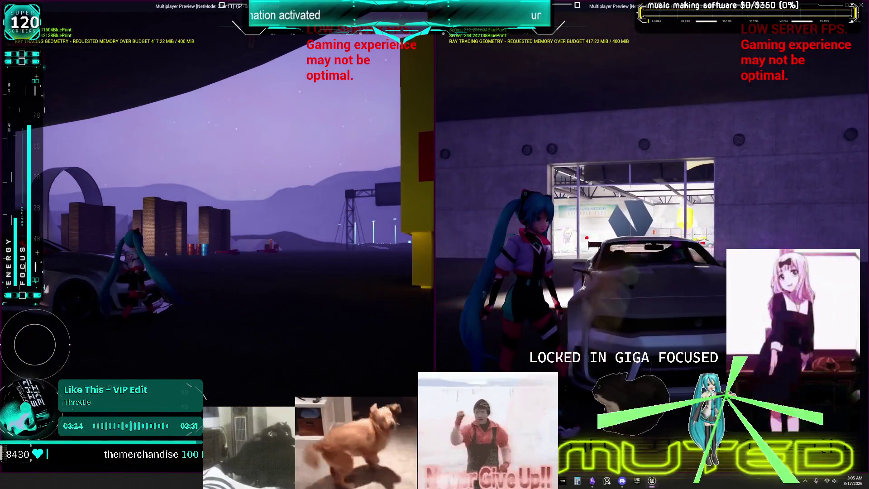